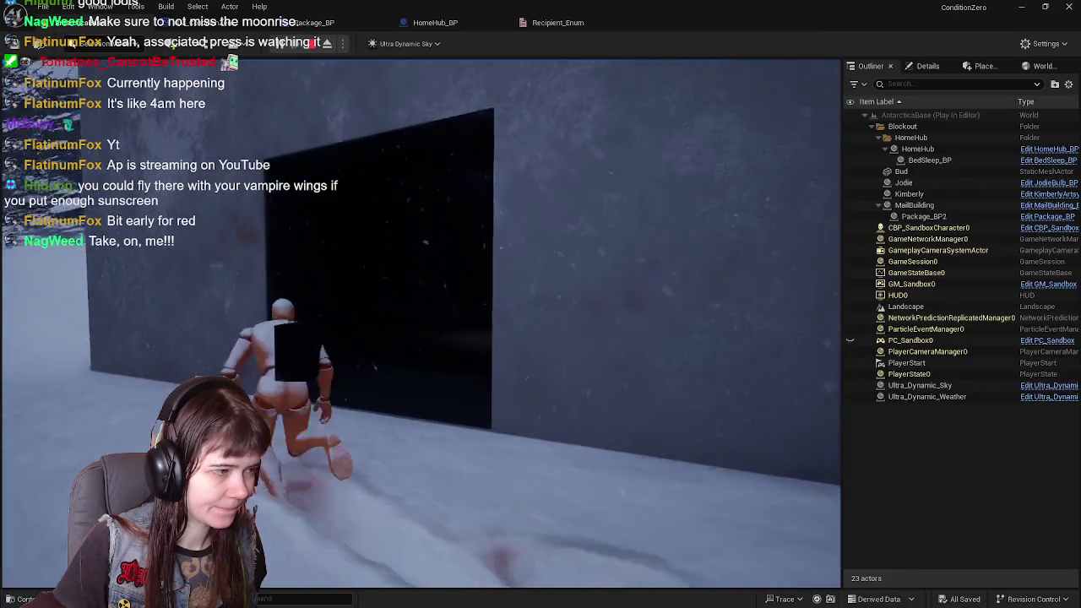
Walk the character into the dark room beside the black box, then end the playtest.
{"action": "key", "text": "w"}
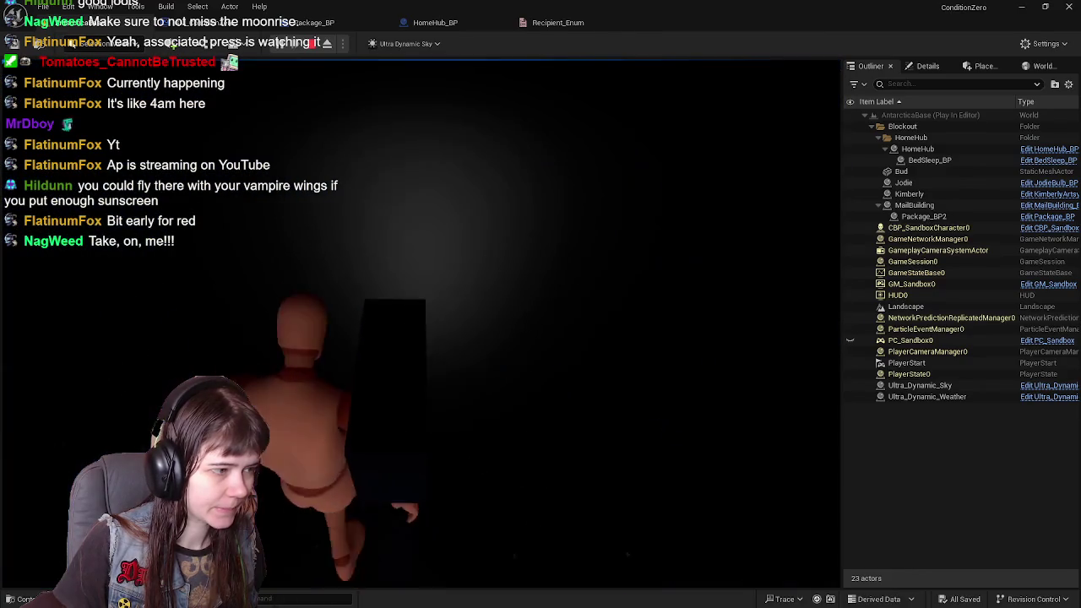
{"action": "key", "text": "w"}
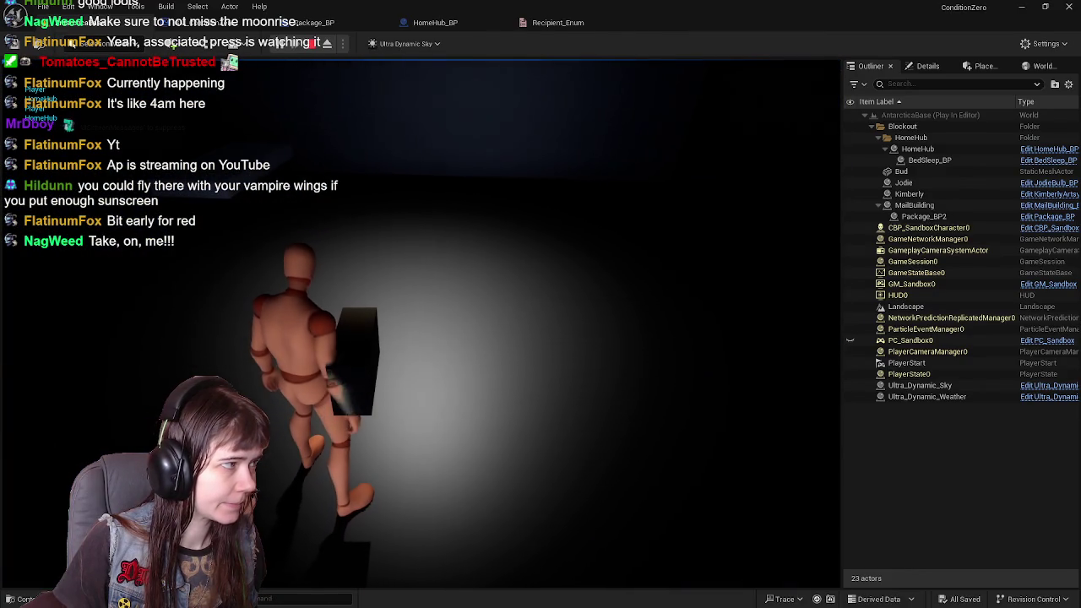
{"action": "key", "text": "w"}
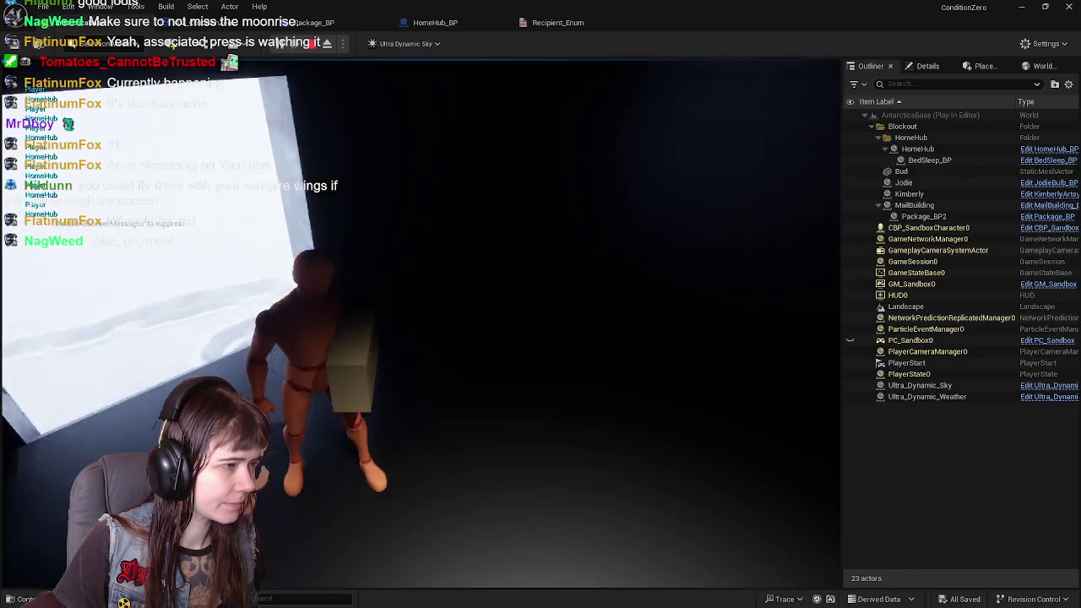
{"action": "key", "text": "w"}
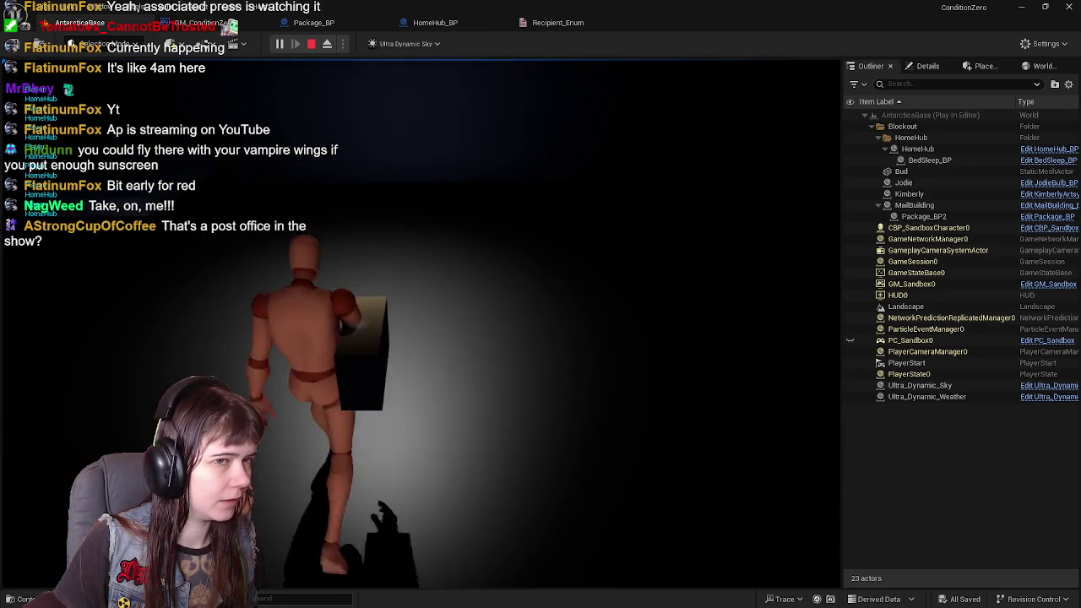
{"action": "key", "text": "Escape"}
{"action": "left_click", "coordinate": [433, 22]}
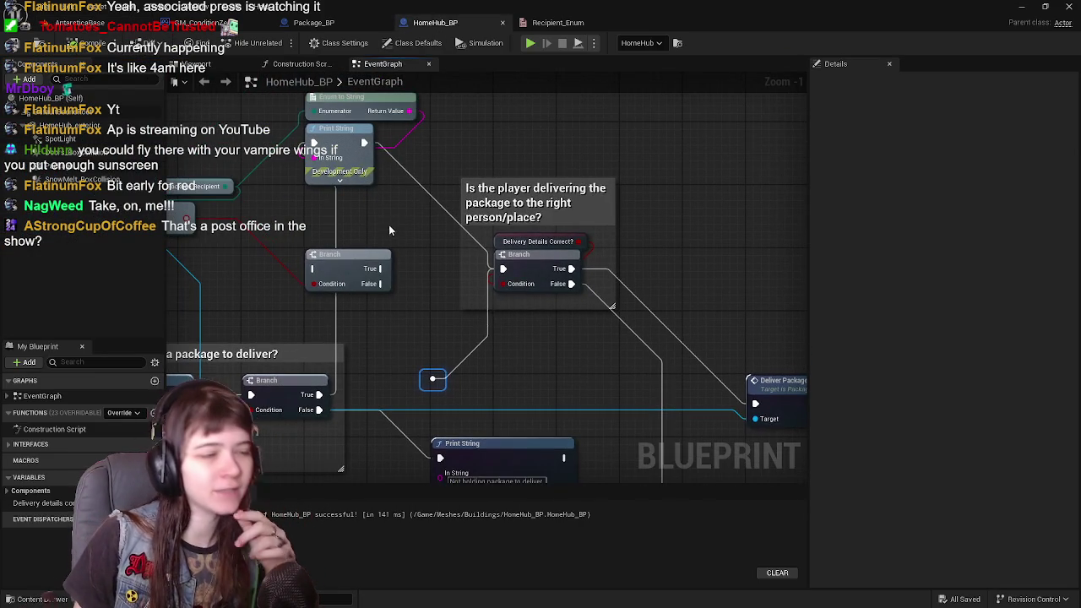
Shift the delivery-check comment box and its Branch to the right.
{"action": "left_click", "coordinate": [473, 257]}
{"action": "left_click_drag", "start_coordinate": [397, 291], "coordinate": [524, 288]}
{"action": "left_click", "coordinate": [507, 280]}
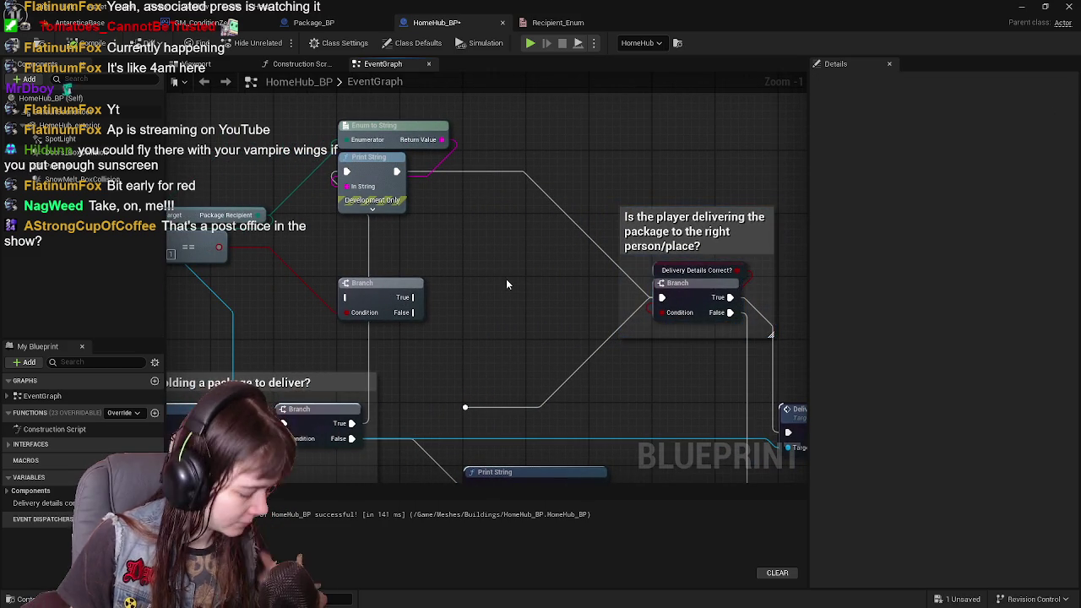
Wire Print String's execution output into the Branch node's input.
{"action": "mouse_move", "coordinate": [416, 266]}
{"action": "left_mouse_down"}
{"action": "mouse_move", "coordinate": [453, 279]}
{"action": "mouse_move", "coordinate": [410, 276]}
{"action": "mouse_move", "coordinate": [456, 306]}
{"action": "mouse_move", "coordinate": [507, 309]}
{"action": "mouse_move", "coordinate": [445, 305]}
{"action": "left_mouse_up"}
{"action": "left_click_drag", "start_coordinate": [416, 188], "coordinate": [427, 314]}
{"action": "mouse_move", "coordinate": [463, 269]}
{"action": "left_mouse_down"}
{"action": "mouse_move", "coordinate": [638, 268]}
{"action": "mouse_move", "coordinate": [524, 251]}
{"action": "left_mouse_up"}
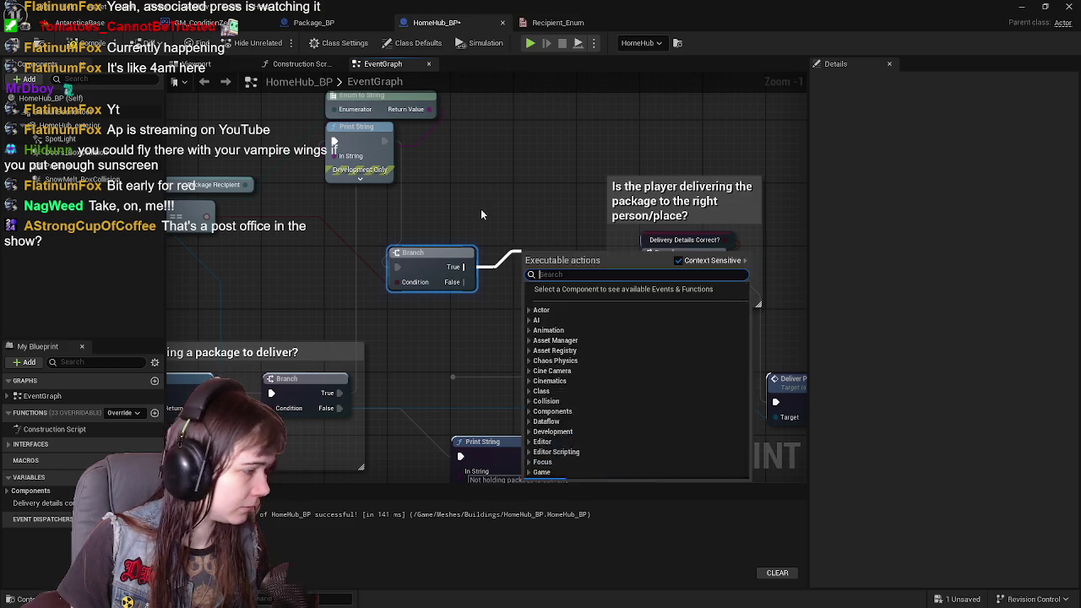
Add a SET Delivery Details Correct? node and wire the Branch's True output into it.
{"action": "left_click", "coordinate": [486, 216]}
{"action": "mouse_move", "coordinate": [42, 502]}
{"action": "left_mouse_down"}
{"action": "mouse_move", "coordinate": [528, 271]}
{"action": "mouse_move", "coordinate": [518, 251]}
{"action": "left_mouse_up"}
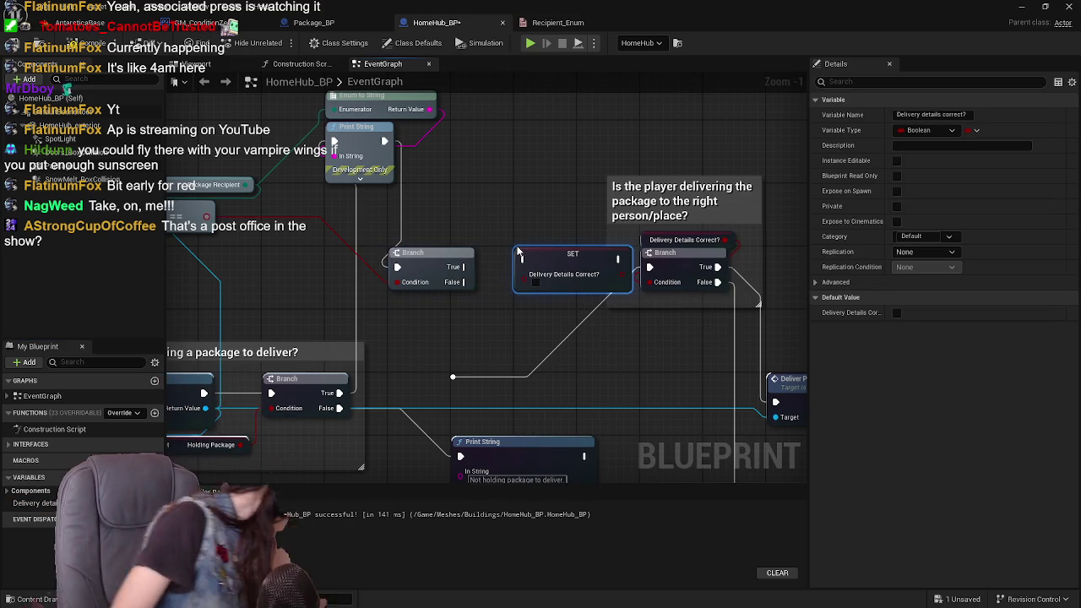
{"action": "mouse_move", "coordinate": [464, 269]}
{"action": "left_mouse_down"}
{"action": "mouse_move", "coordinate": [563, 257]}
{"action": "mouse_move", "coordinate": [539, 253]}
{"action": "mouse_move", "coordinate": [649, 282]}
{"action": "left_mouse_up"}
{"action": "left_click", "coordinate": [490, 245]}
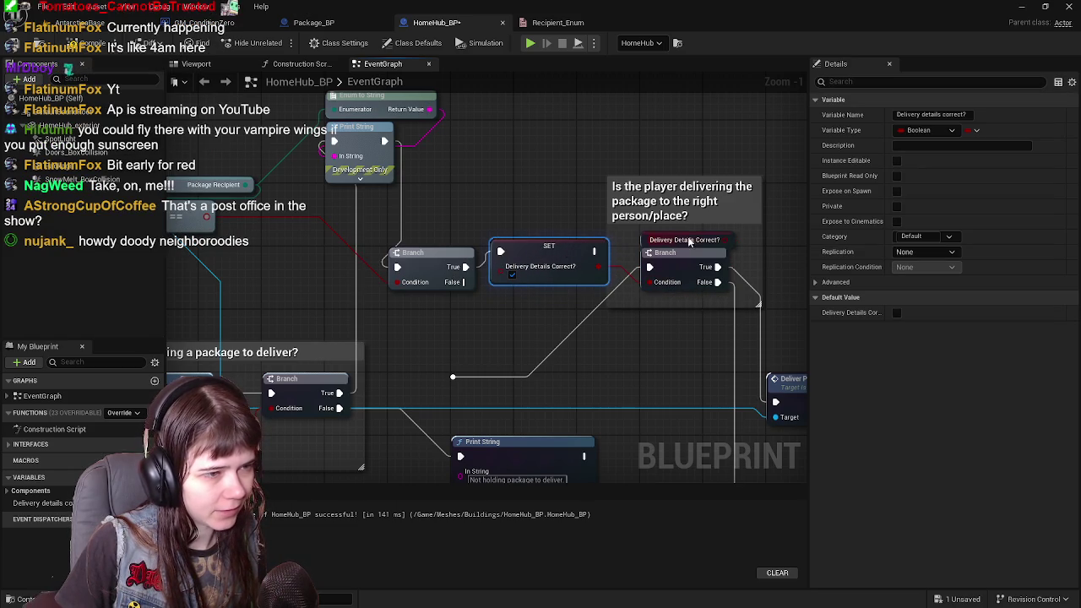
{"action": "left_click", "coordinate": [645, 244]}
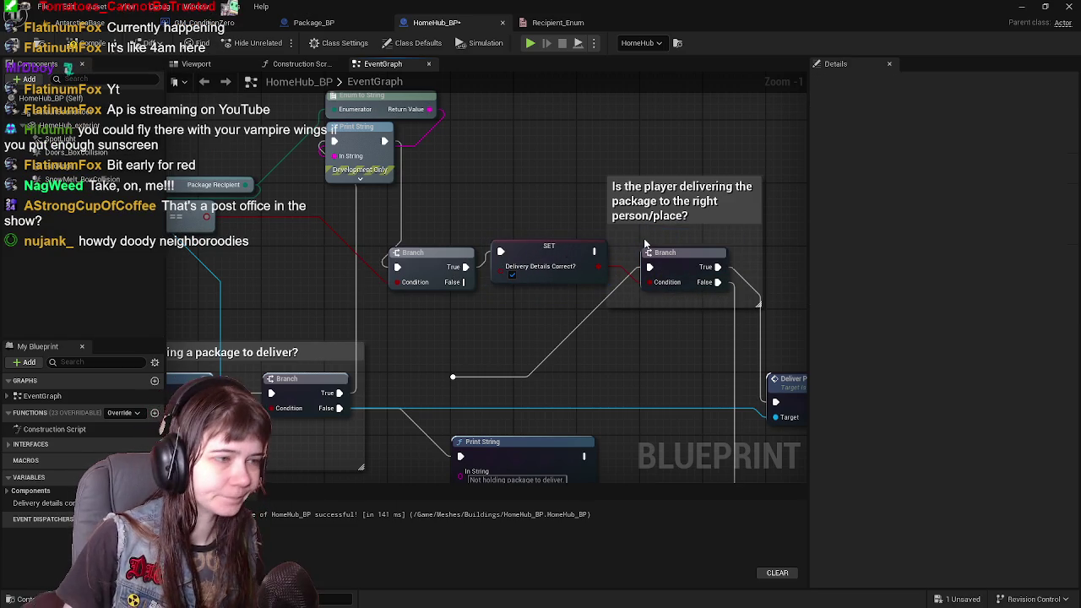
Line up the SET node between the Branches and widen the delivery-check comment around it.
{"action": "left_click_drag", "start_coordinate": [607, 231], "coordinate": [576, 243]}
{"action": "mouse_move", "coordinate": [517, 261]}
{"action": "left_mouse_down"}
{"action": "mouse_move", "coordinate": [525, 278]}
{"action": "mouse_move", "coordinate": [630, 279]}
{"action": "mouse_move", "coordinate": [619, 278]}
{"action": "left_mouse_up"}
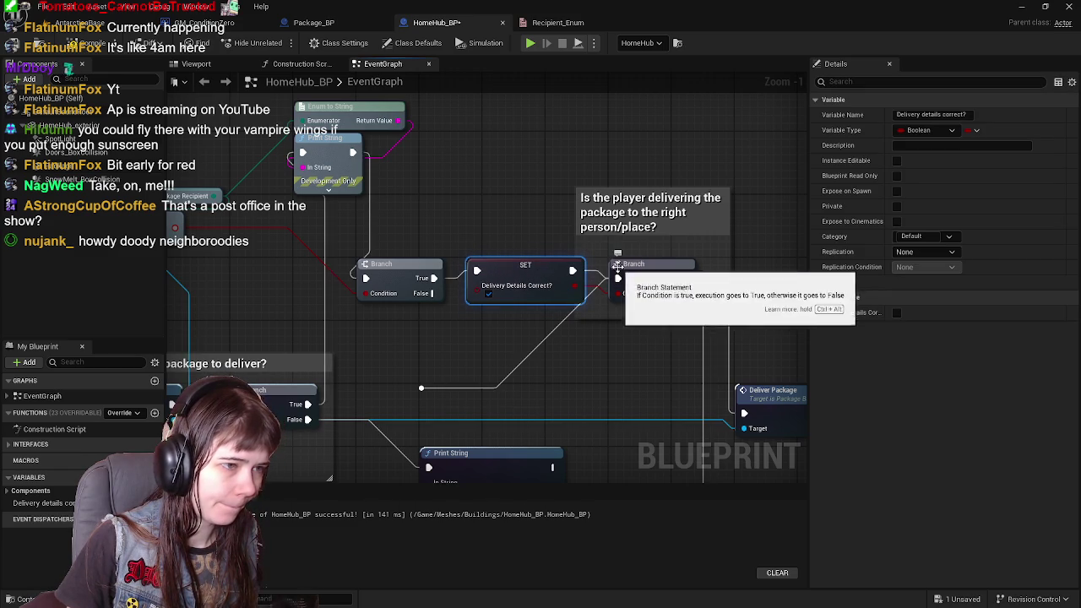
{"action": "left_click_drag", "start_coordinate": [577, 241], "coordinate": [435, 247]}
{"action": "scroll", "coordinate": [636, 370], "scroll_direction": "down", "scroll_amount": 1}
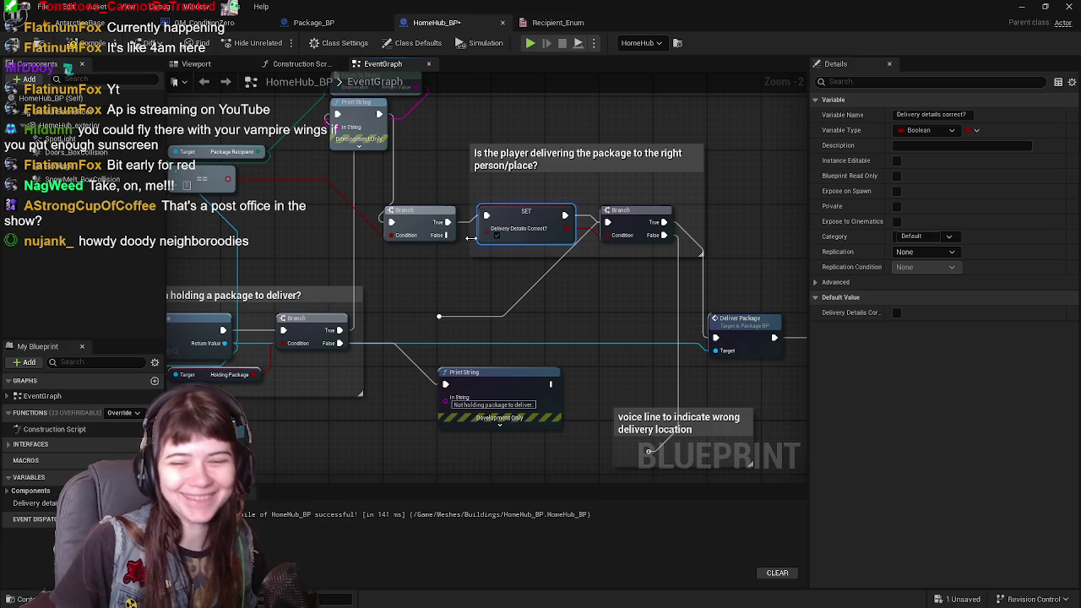
Connect the delivery Branch's False output to the wrong-location voice line comment.
{"action": "mouse_move", "coordinate": [446, 235]}
{"action": "left_mouse_down"}
{"action": "mouse_move", "coordinate": [563, 434]}
{"action": "mouse_move", "coordinate": [633, 459]}
{"action": "mouse_move", "coordinate": [565, 433]}
{"action": "mouse_move", "coordinate": [649, 452]}
{"action": "left_mouse_up"}
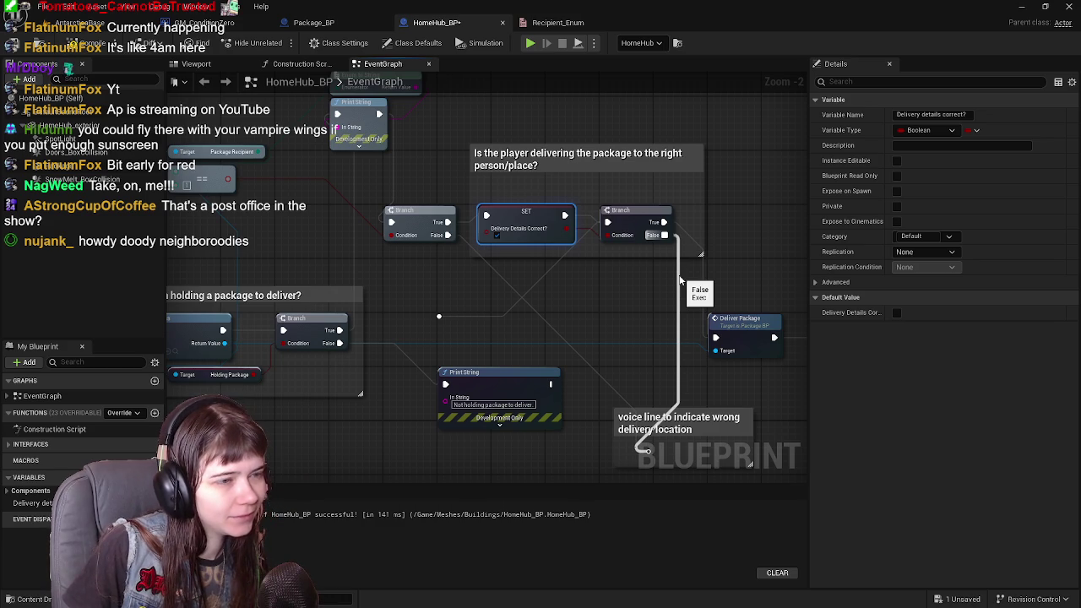
{"action": "left_click_drag", "start_coordinate": [629, 330], "coordinate": [621, 316]}
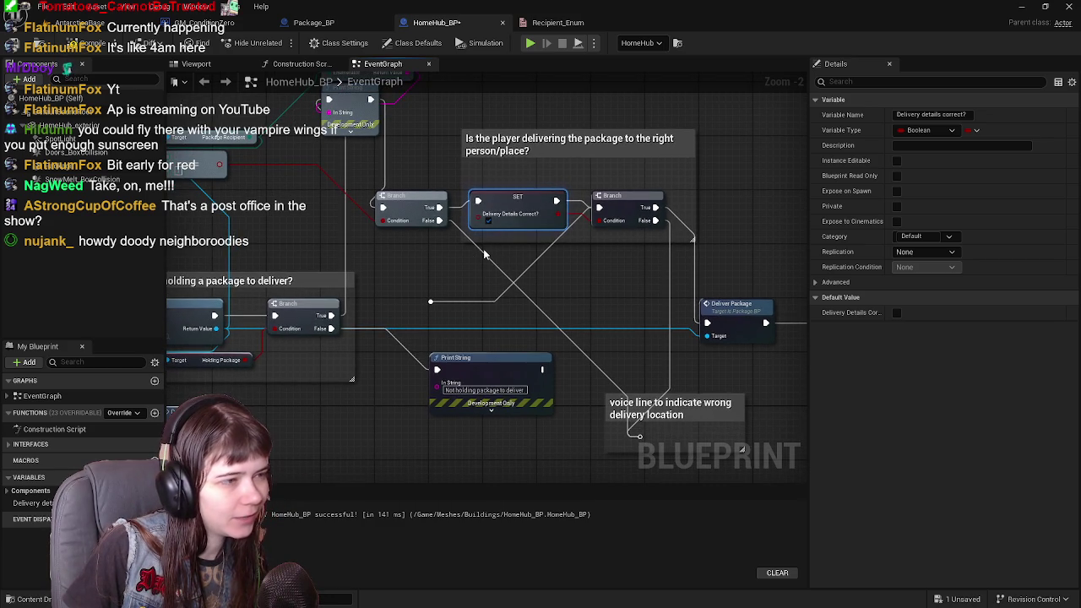
{"action": "left_click", "coordinate": [484, 254]}
{"action": "mouse_move", "coordinate": [486, 258]}
{"action": "left_mouse_down"}
{"action": "mouse_move", "coordinate": [499, 214]}
{"action": "mouse_move", "coordinate": [571, 328]}
{"action": "left_mouse_up"}
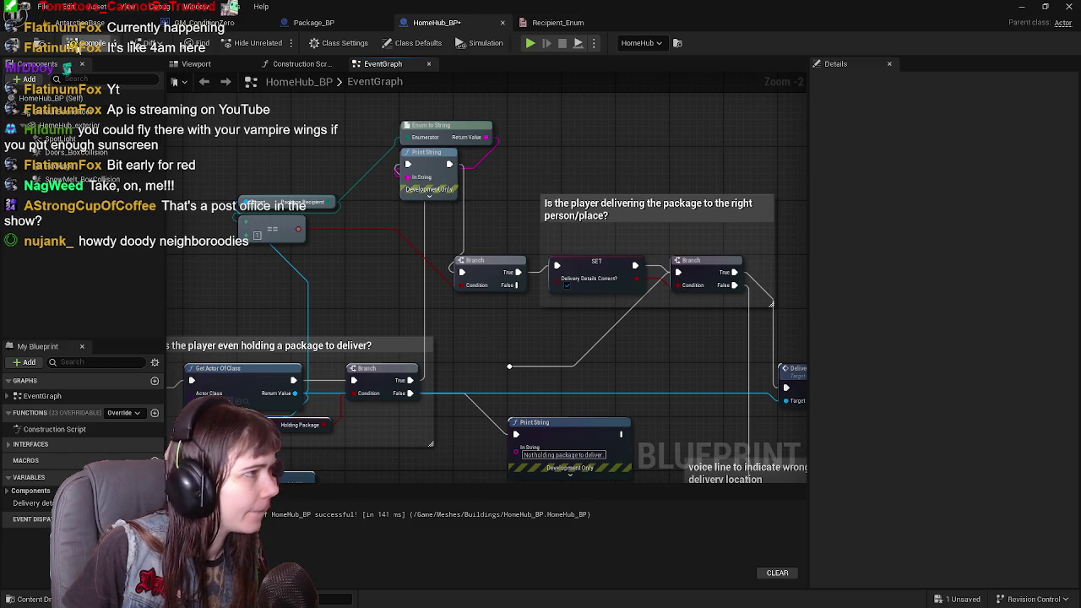
{"action": "mouse_move", "coordinate": [647, 346]}
{"action": "left_mouse_down"}
{"action": "mouse_move", "coordinate": [610, 293]}
{"action": "mouse_move", "coordinate": [539, 307]}
{"action": "mouse_move", "coordinate": [593, 332]}
{"action": "mouse_move", "coordinate": [597, 283]}
{"action": "left_mouse_up"}
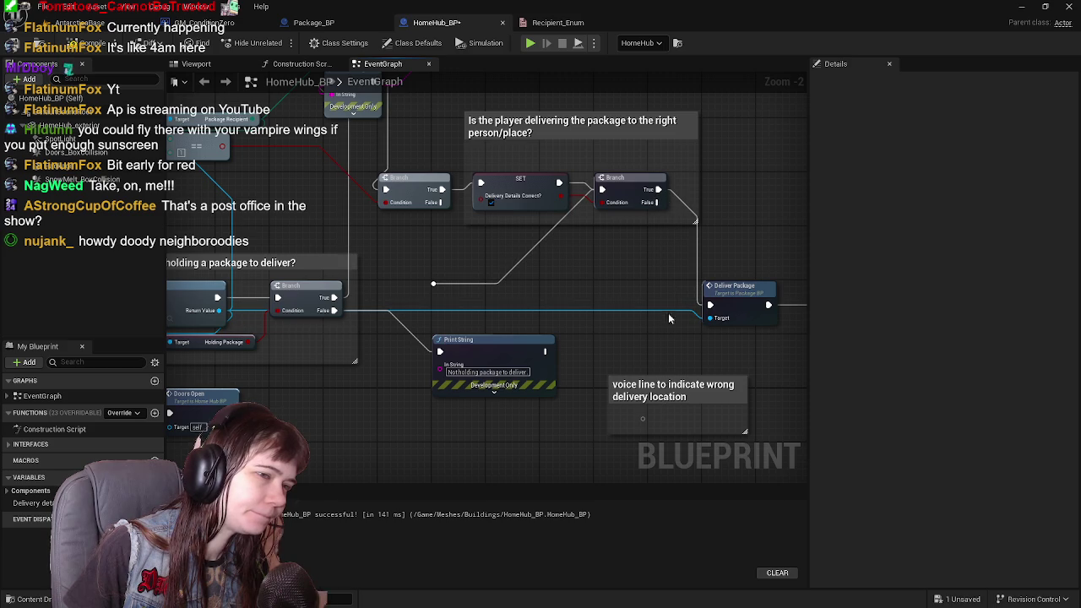
{"action": "left_click_drag", "start_coordinate": [658, 320], "coordinate": [586, 284]}
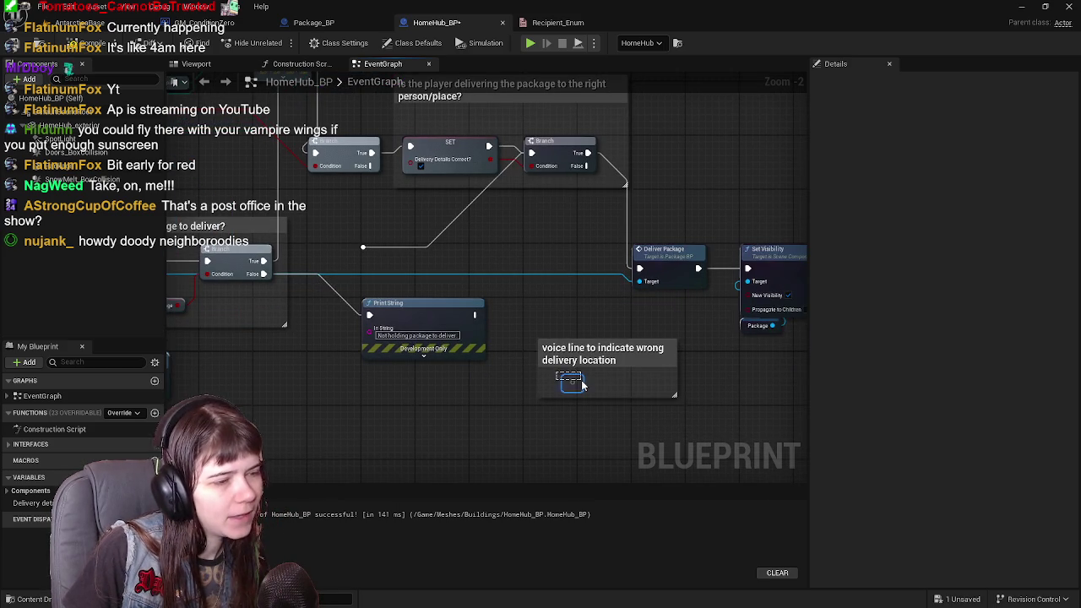
Save HomeHub_BP and return to the AntarcticaBase level editor.
{"action": "left_click_drag", "start_coordinate": [583, 381], "coordinate": [667, 430]}
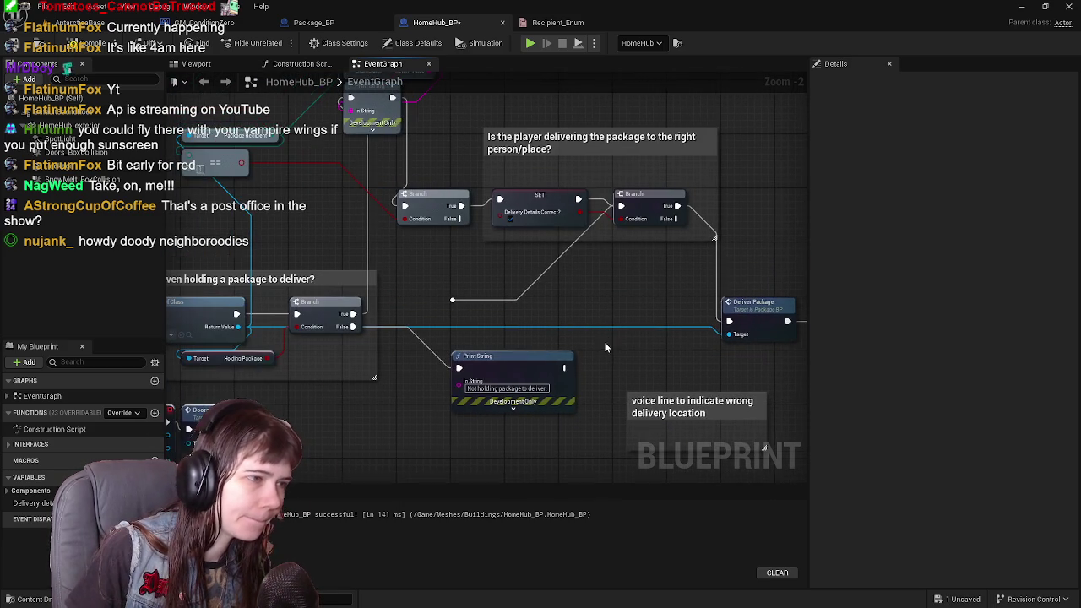
{"action": "mouse_move", "coordinate": [453, 244]}
{"action": "left_mouse_down"}
{"action": "mouse_move", "coordinate": [444, 260]}
{"action": "mouse_move", "coordinate": [557, 344]}
{"action": "mouse_move", "coordinate": [403, 311]}
{"action": "left_mouse_up"}
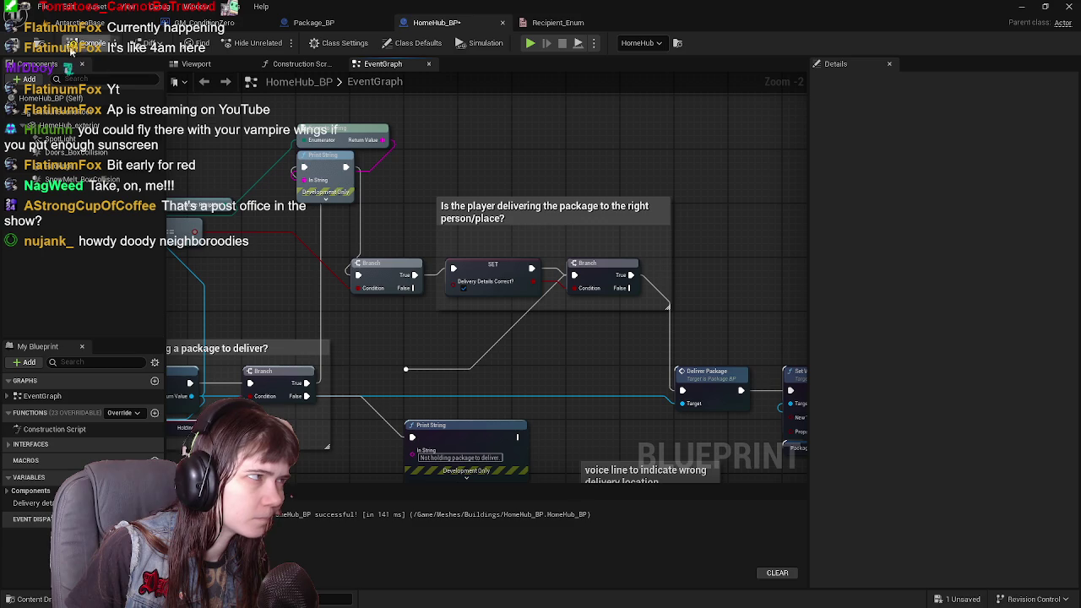
{"action": "left_click", "coordinate": [21, 48]}
{"action": "left_click", "coordinate": [76, 22]}
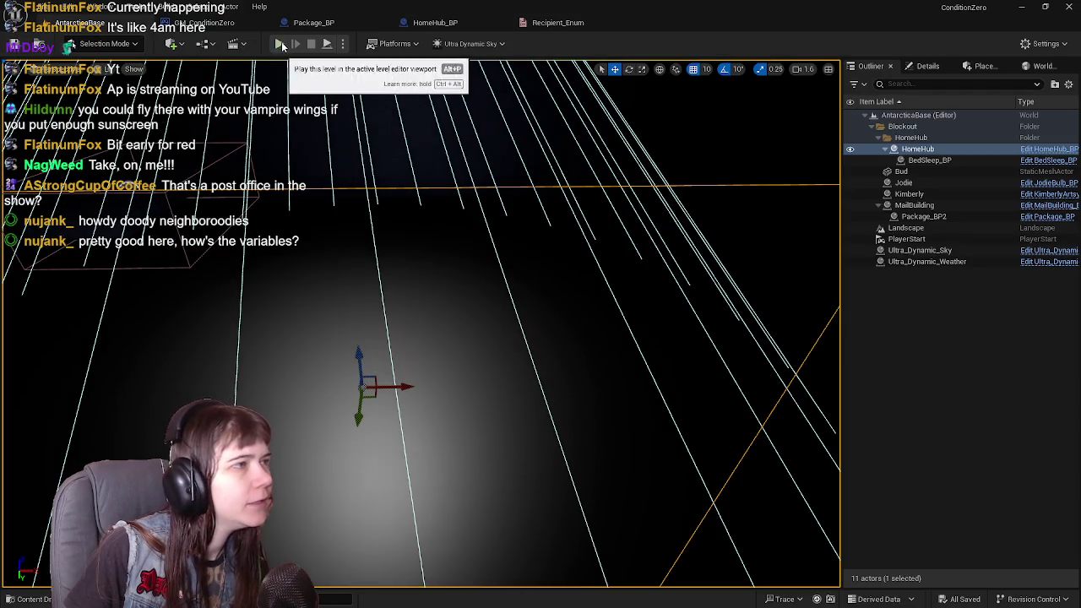
Playtest carrying the package into the HomeHub building, then stop and reopen HomeHub_BP.
{"action": "key", "text": "alt+p"}
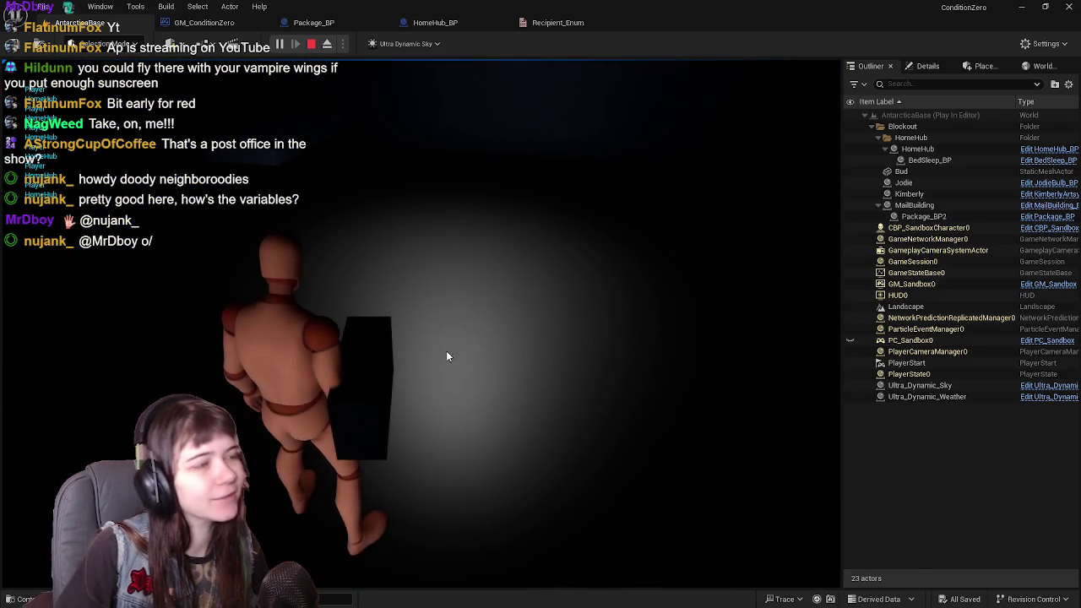
{"action": "key", "text": "Escape"}
{"action": "left_click", "coordinate": [435, 22]}
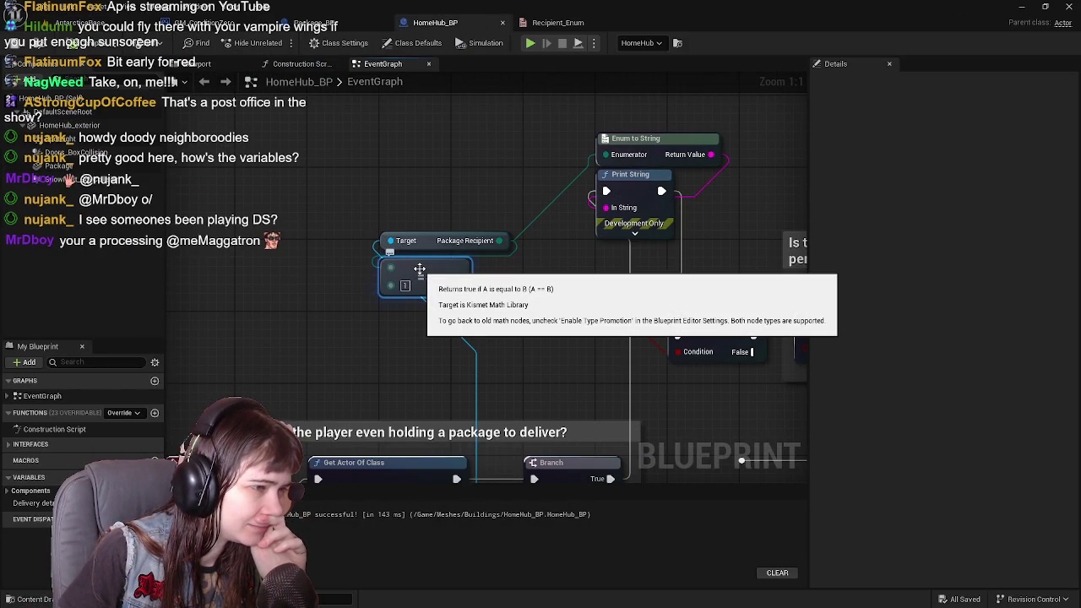
Delete the Package Recipient == node and add a new variable in My Blueprint.
{"action": "scroll", "coordinate": [495, 308], "scroll_direction": "down", "scroll_amount": 1}
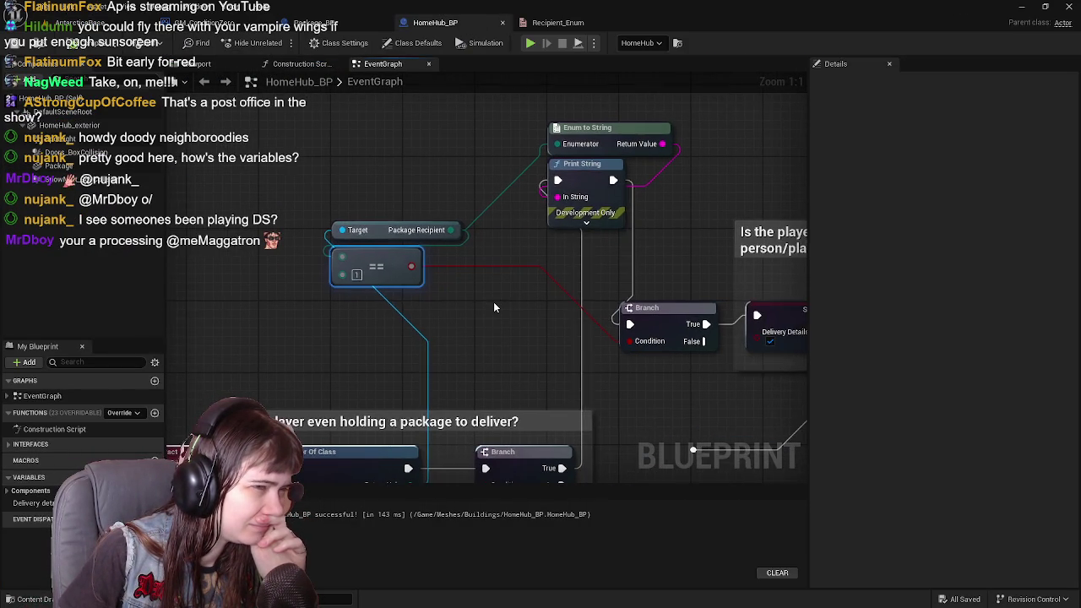
{"action": "left_click", "coordinate": [283, 322]}
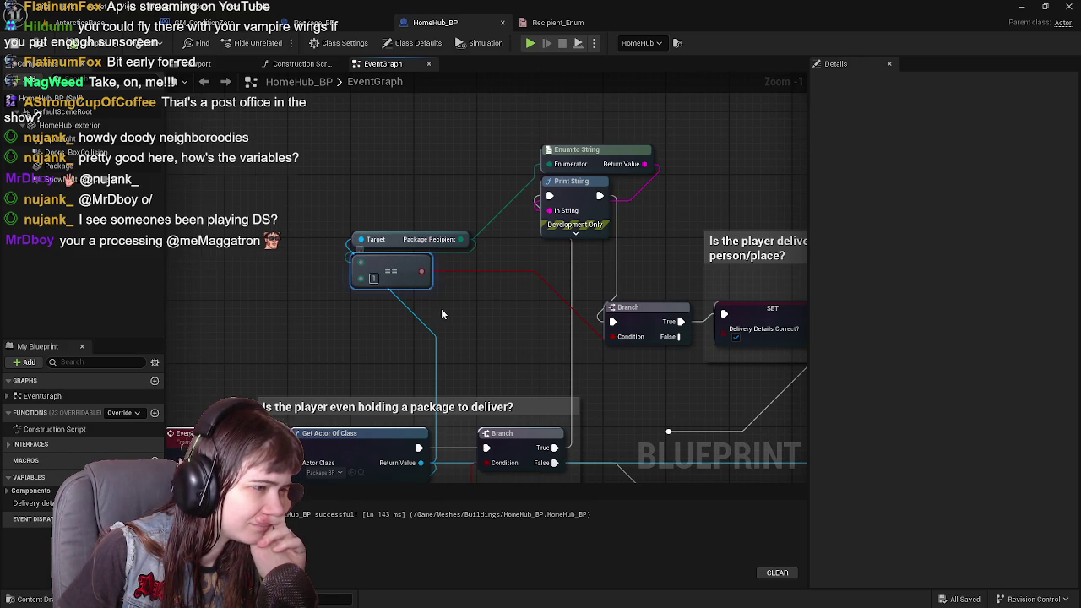
{"action": "scroll", "coordinate": [441, 314], "scroll_direction": "down", "scroll_amount": 1}
{"action": "mouse_move", "coordinate": [441, 315]}
{"action": "left_mouse_down"}
{"action": "mouse_move", "coordinate": [493, 276]}
{"action": "mouse_move", "coordinate": [494, 251]}
{"action": "mouse_move", "coordinate": [487, 260]}
{"action": "left_mouse_up"}
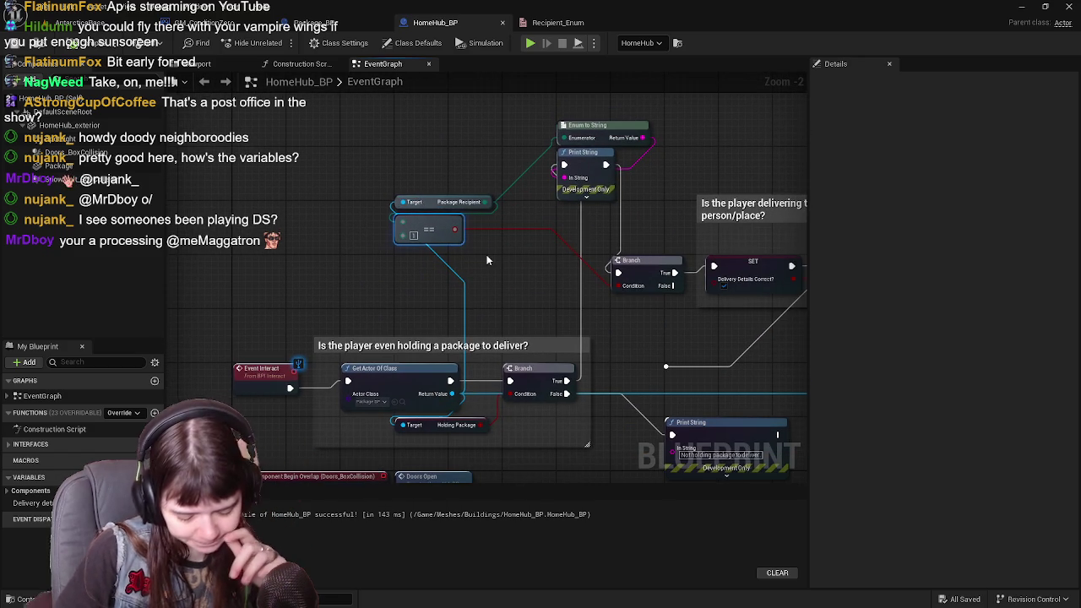
{"action": "key", "text": "Delete"}
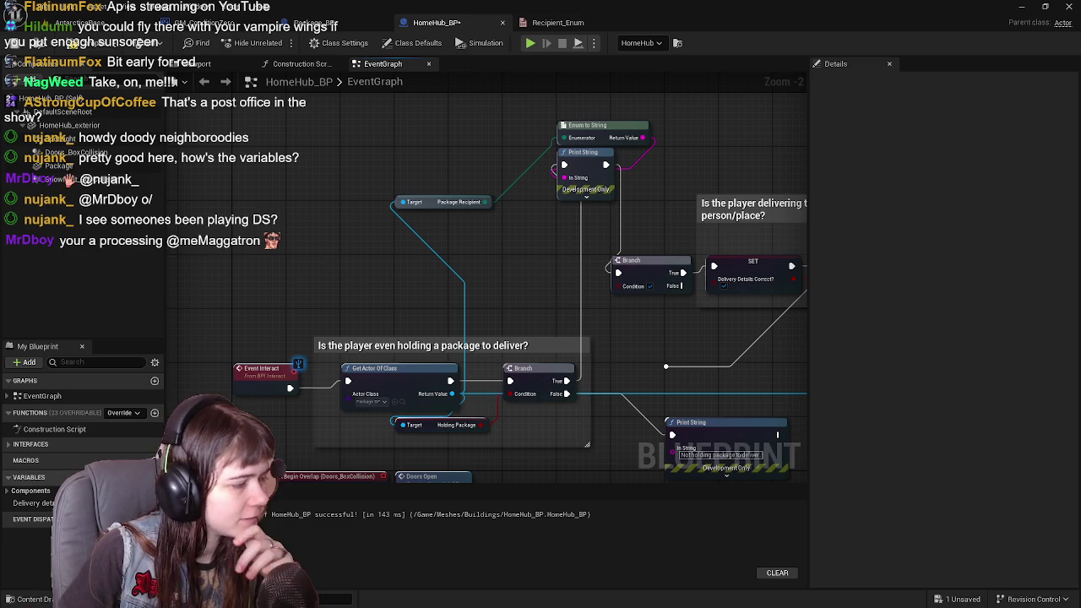
{"action": "left_click", "coordinate": [155, 477]}
{"action": "type", "text": "Who lives h"}
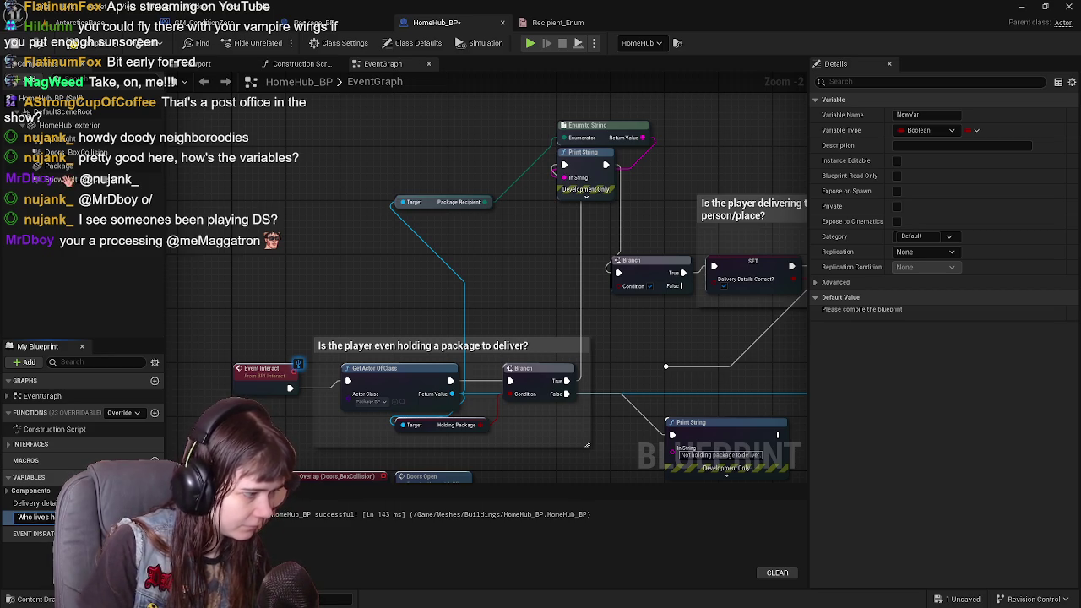
Name the variable 'Who lives here?', make it a Recipient Enum defaulting to Player.
{"action": "key", "text": "Return"}
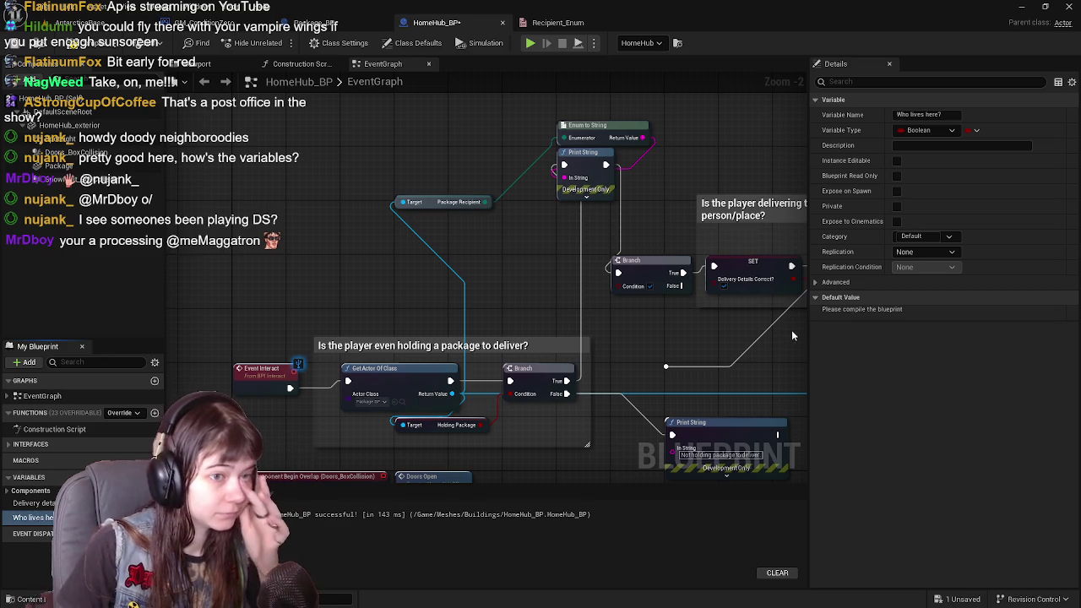
{"action": "left_click", "coordinate": [925, 131]}
{"action": "type", "text": "recu"}
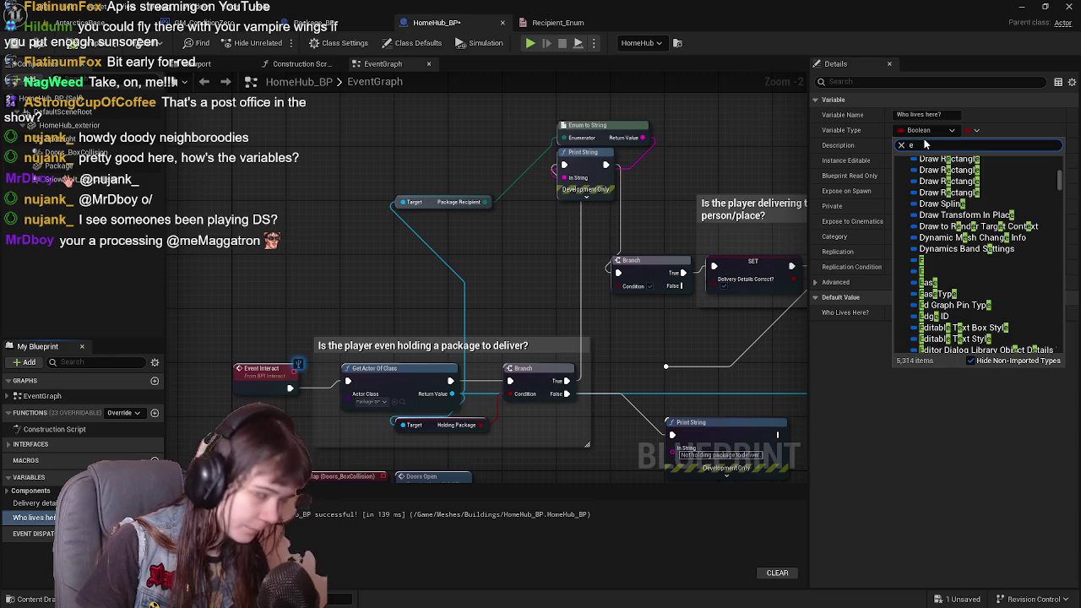
{"action": "key", "text": "BackSpace"}
{"action": "type", "text": "ipie"}
{"action": "left_click", "coordinate": [980, 174]}
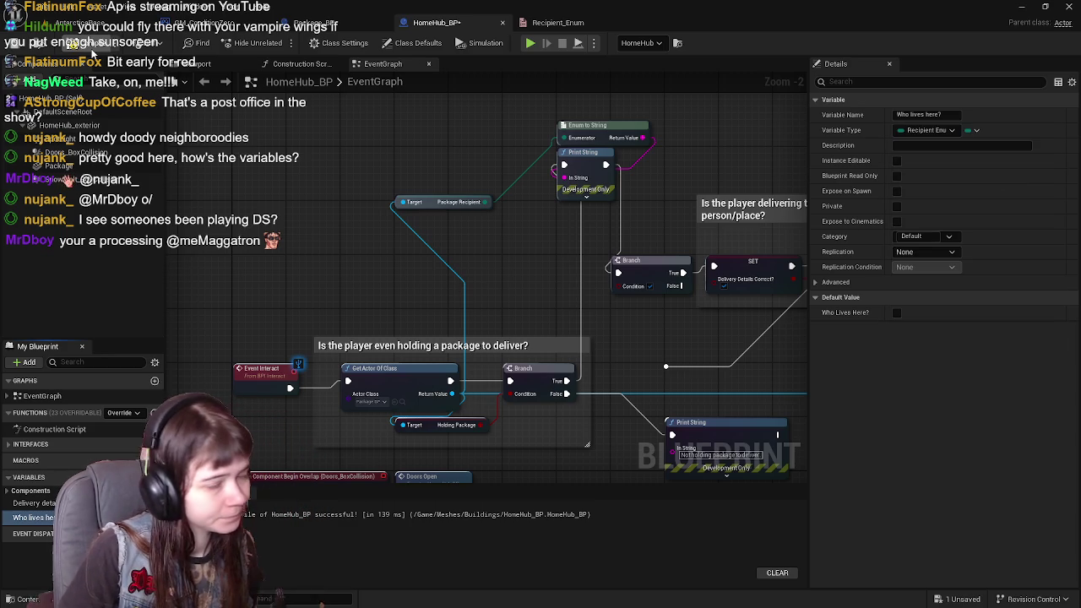
{"action": "key", "text": "F7"}
{"action": "left_click", "coordinate": [923, 312]}
{"action": "left_click", "coordinate": [923, 323]}
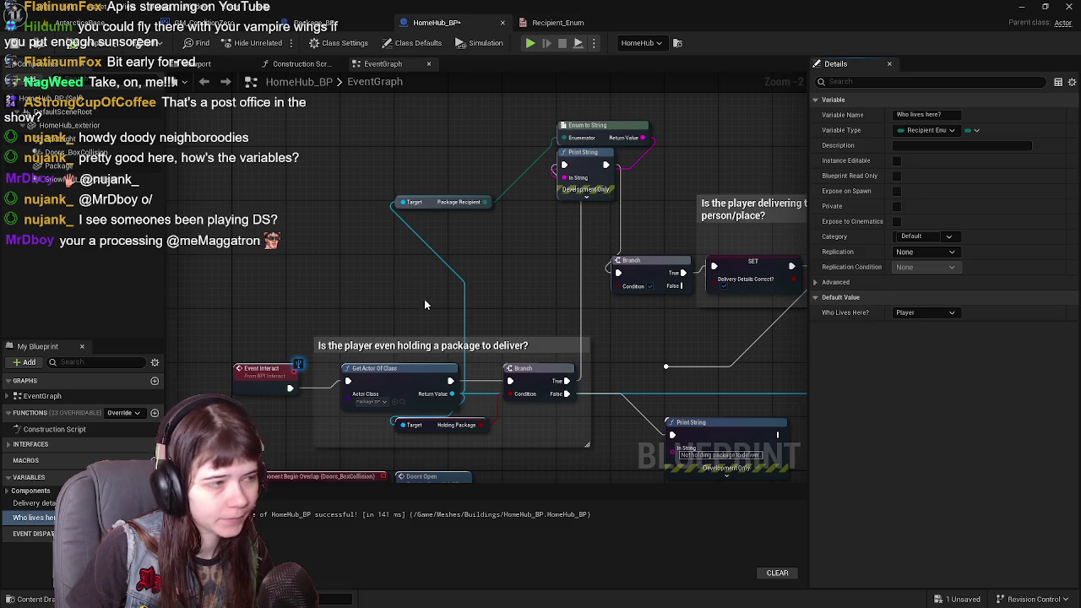
Place a SET Who Lives Here? node and attach an == comparison node to it.
{"action": "left_click_drag", "start_coordinate": [34, 517], "coordinate": [439, 301]}
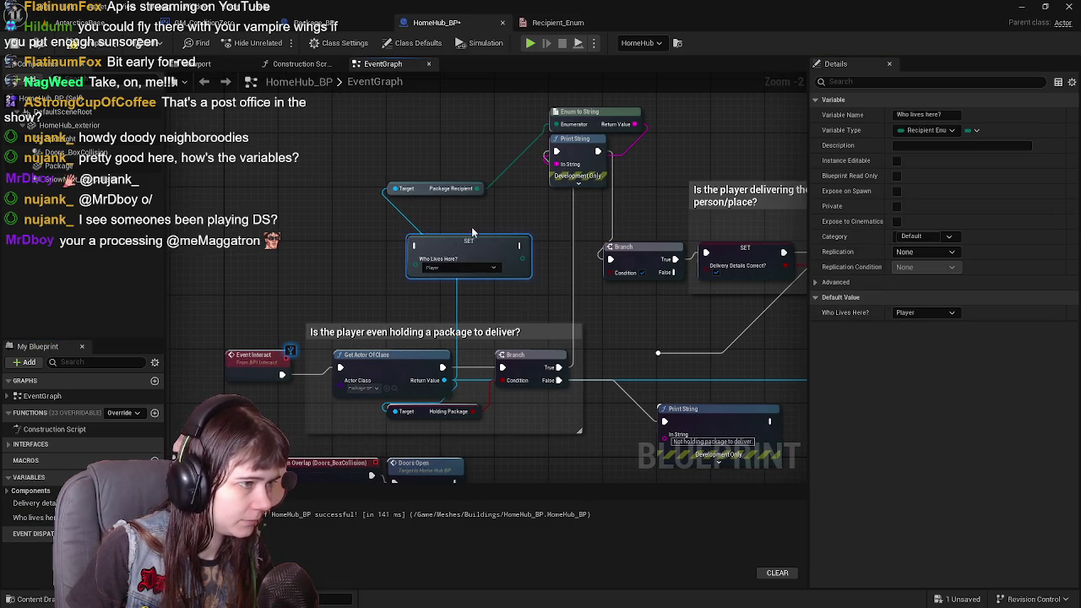
{"action": "left_click", "coordinate": [457, 268]}
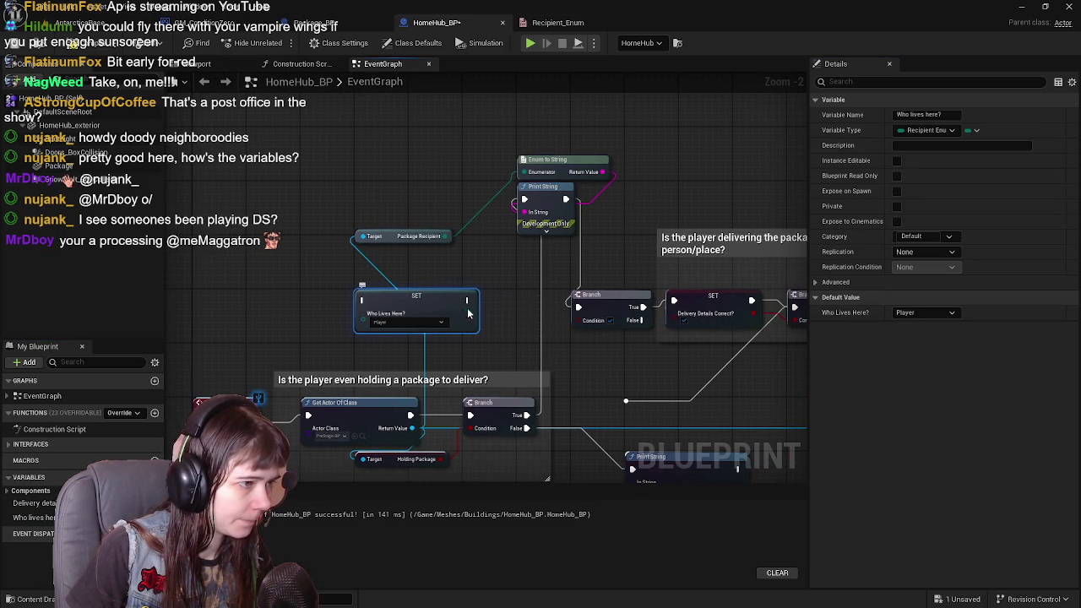
{"action": "mouse_move", "coordinate": [466, 301]}
{"action": "left_mouse_down"}
{"action": "mouse_move", "coordinate": [489, 255]}
{"action": "mouse_move", "coordinate": [471, 266]}
{"action": "mouse_move", "coordinate": [486, 312]}
{"action": "mouse_move", "coordinate": [473, 314]}
{"action": "mouse_move", "coordinate": [488, 291]}
{"action": "mouse_move", "coordinate": [476, 311]}
{"action": "mouse_move", "coordinate": [472, 270]}
{"action": "left_mouse_up"}
{"action": "type", "text": "=="}
{"action": "key", "text": "Return"}
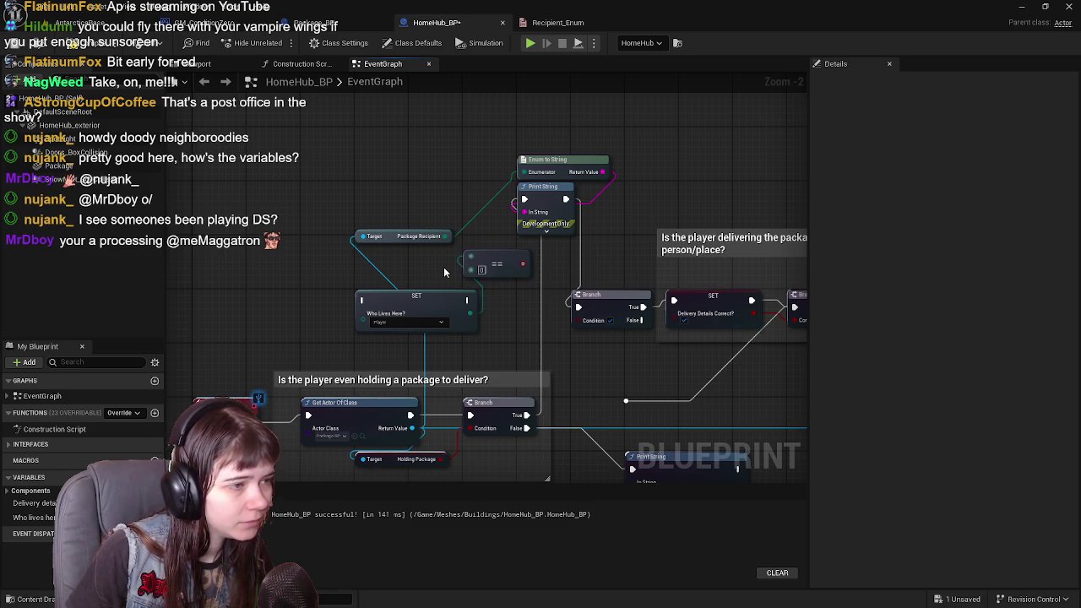
Recompile HomeHub_BP and open Recipient_Enum to review its Player and Bud entries.
{"action": "key", "text": "ctrl+z"}
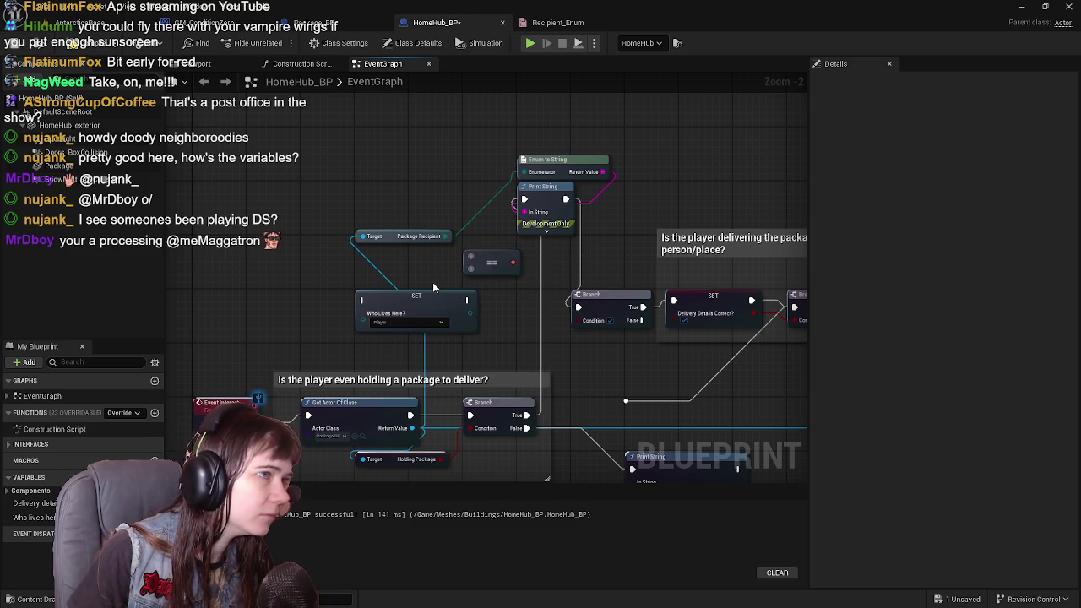
{"action": "left_click", "coordinate": [89, 44]}
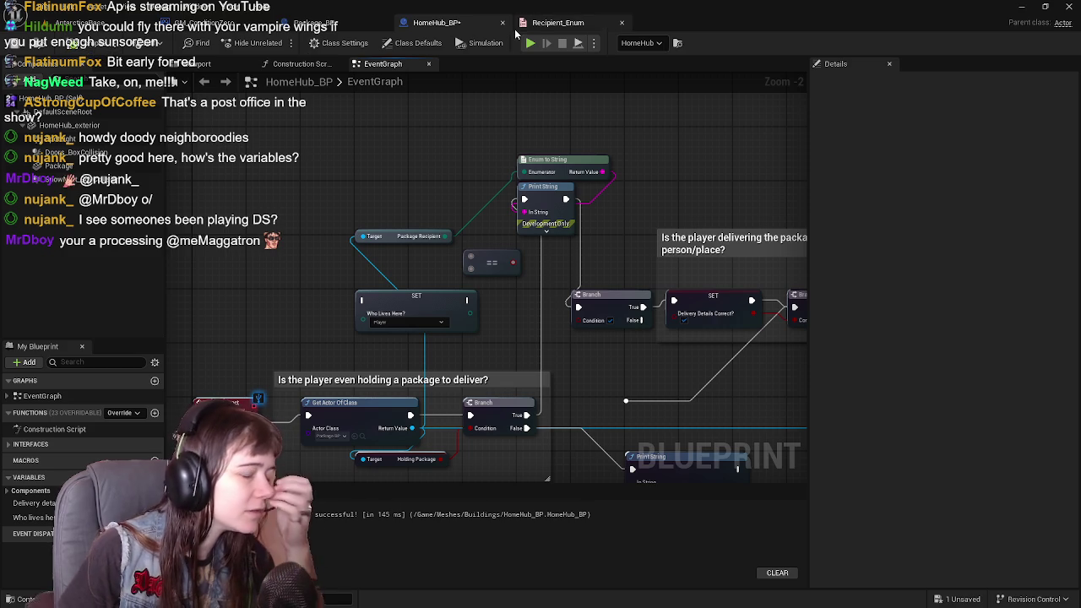
{"action": "left_click", "coordinate": [551, 22]}
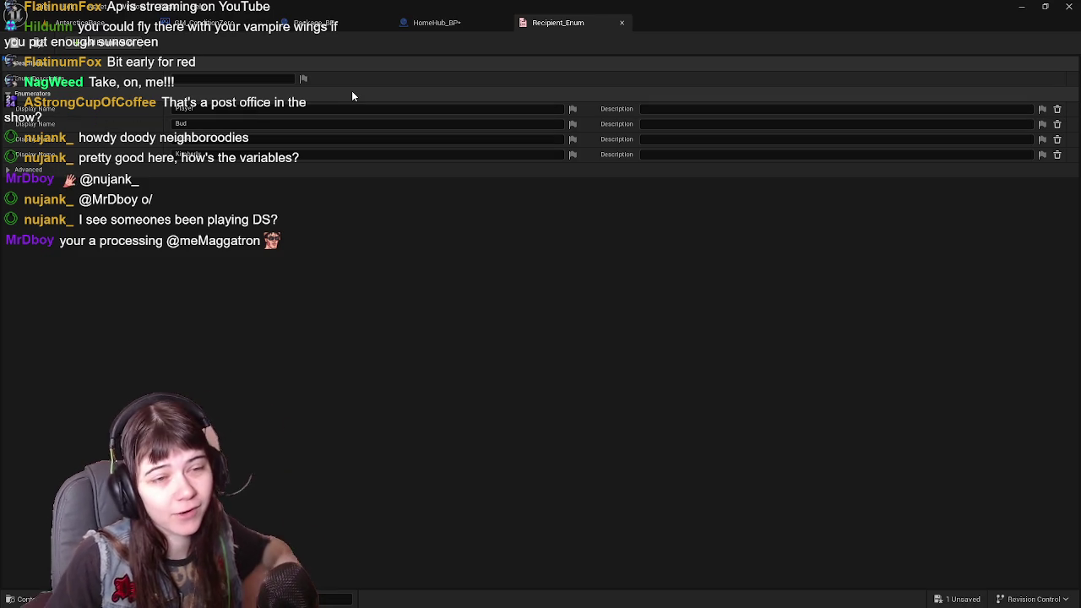
Switch back to the HomeHub_BP event graph.
{"action": "left_click", "coordinate": [453, 34]}
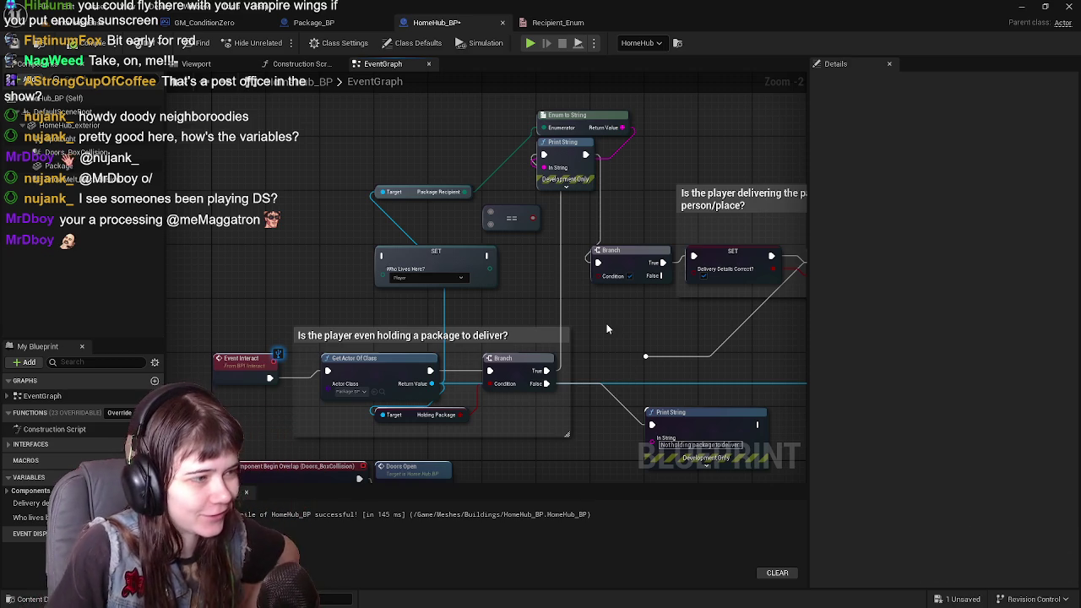
{"action": "left_click_drag", "start_coordinate": [601, 329], "coordinate": [615, 332]}
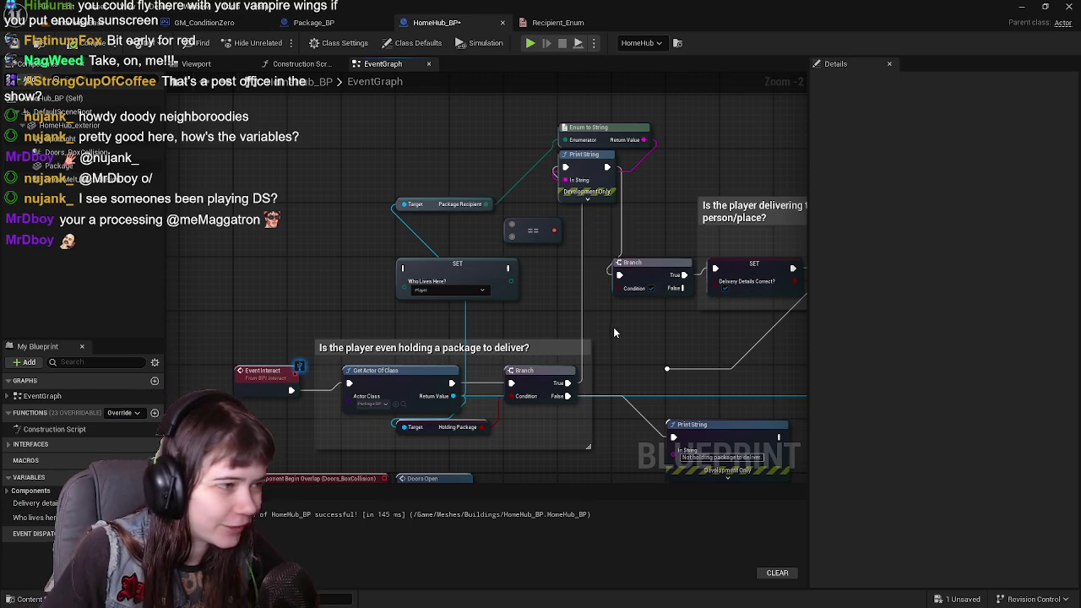
Move the SET Who Lives Here? node to the left and save the blueprint.
{"action": "mouse_move", "coordinate": [514, 285]}
{"action": "left_mouse_down"}
{"action": "mouse_move", "coordinate": [537, 315]}
{"action": "mouse_move", "coordinate": [398, 303]}
{"action": "left_mouse_up"}
{"action": "left_click_drag", "start_coordinate": [516, 294], "coordinate": [524, 291]}
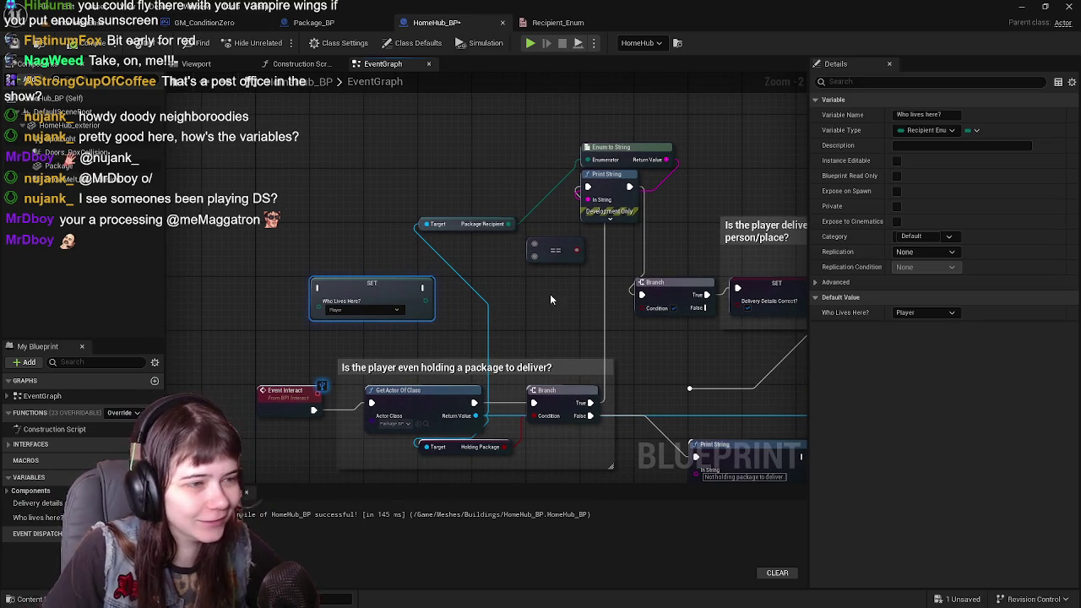
{"action": "left_click", "coordinate": [546, 313]}
{"action": "left_click", "coordinate": [15, 45]}
{"action": "mouse_move", "coordinate": [531, 358]}
{"action": "left_mouse_down"}
{"action": "mouse_move", "coordinate": [516, 245]}
{"action": "mouse_move", "coordinate": [604, 370]}
{"action": "left_mouse_up"}
Add an Event BeginPlay node and arrange the SET node beneath it.
{"action": "right_click", "coordinate": [355, 223]}
{"action": "type", "text": "beg"}
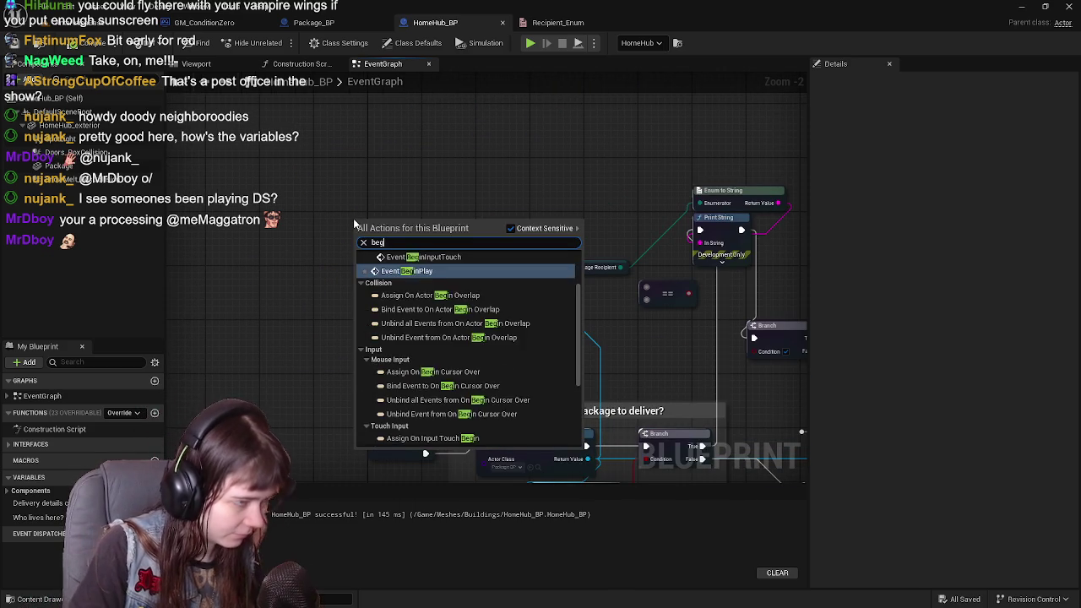
{"action": "type", "text": "in play"}
{"action": "key", "text": "Return"}
{"action": "mouse_move", "coordinate": [378, 245]}
{"action": "left_mouse_down"}
{"action": "mouse_move", "coordinate": [404, 284]}
{"action": "mouse_move", "coordinate": [381, 305]}
{"action": "mouse_move", "coordinate": [337, 288]}
{"action": "left_mouse_up"}
{"action": "scroll", "coordinate": [403, 284], "scroll_direction": "down", "scroll_amount": 2}
{"action": "scroll", "coordinate": [395, 296], "scroll_direction": "up", "scroll_amount": 2}
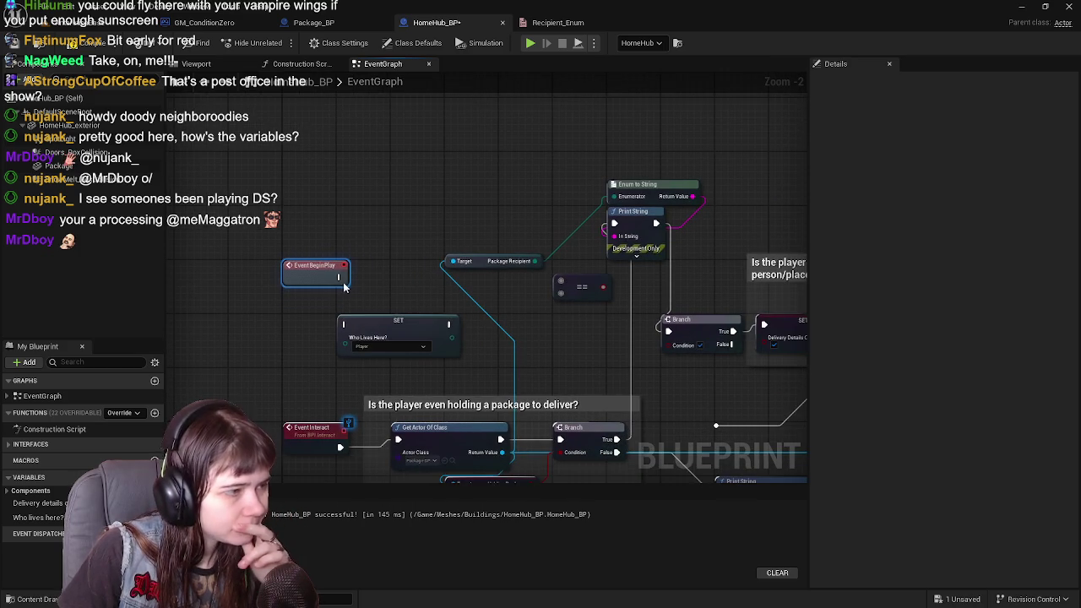
{"action": "mouse_move", "coordinate": [391, 336]}
{"action": "left_mouse_down"}
{"action": "mouse_move", "coordinate": [442, 308]}
{"action": "mouse_move", "coordinate": [396, 341]}
{"action": "left_mouse_up"}
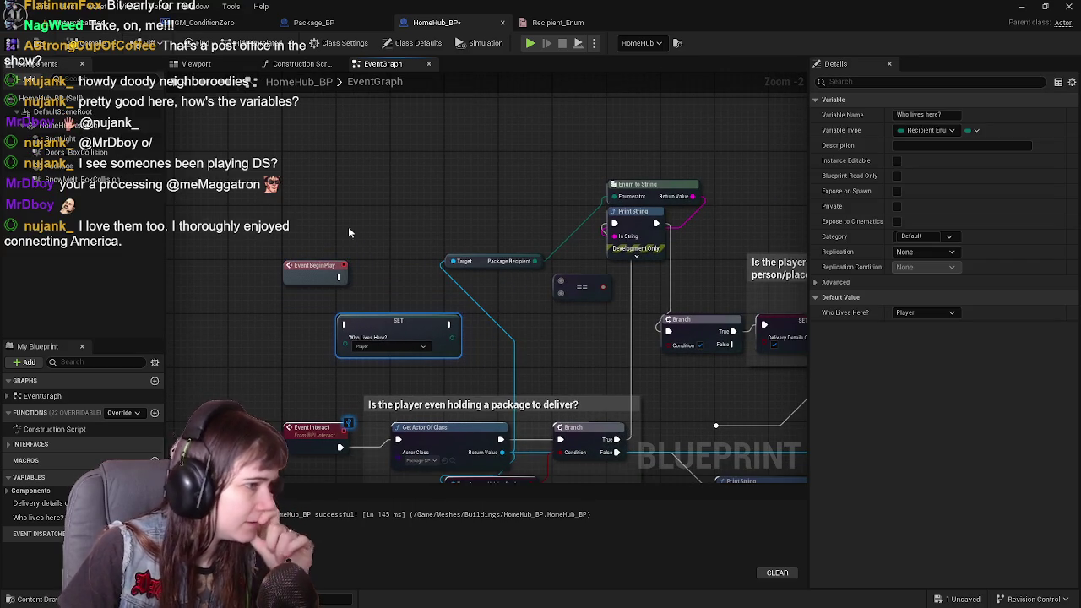
Search the node menu for 'self', then dismiss it without adding a node.
{"action": "right_click", "coordinate": [334, 209]}
{"action": "type", "text": "self"}
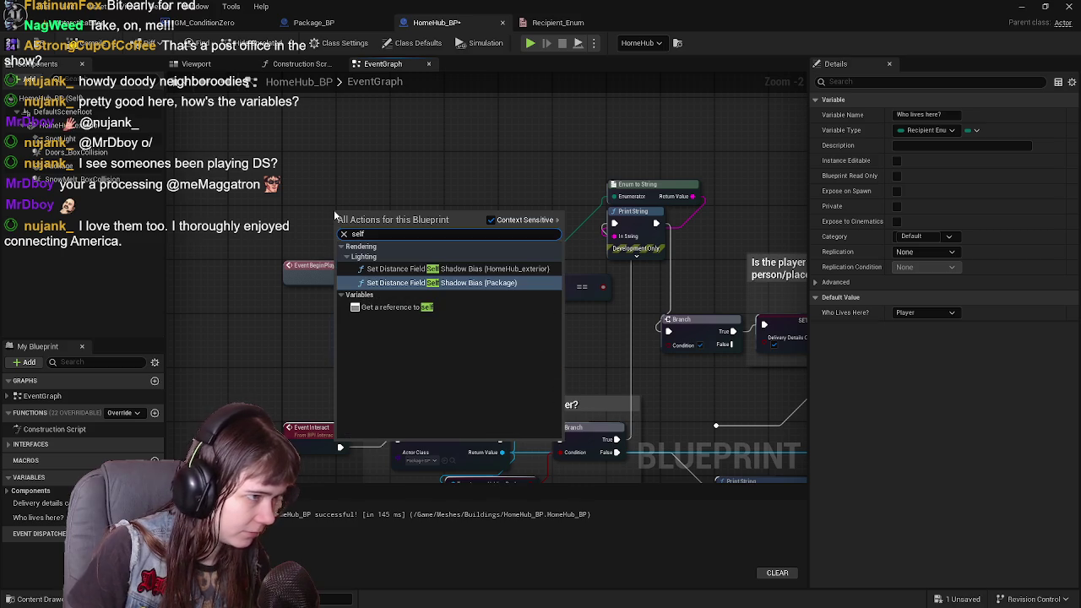
{"action": "left_click", "coordinate": [325, 254]}
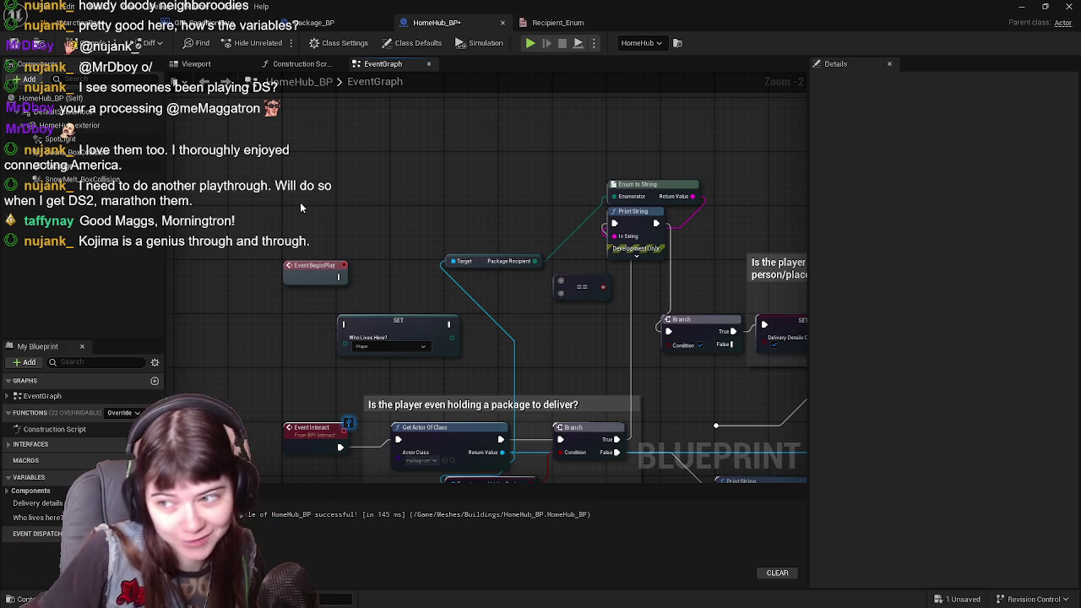
Compile and save HomeHub_BP, then wire Event BeginPlay's execution into the SET Who Lives Here? node.
{"action": "left_click", "coordinate": [42, 48]}
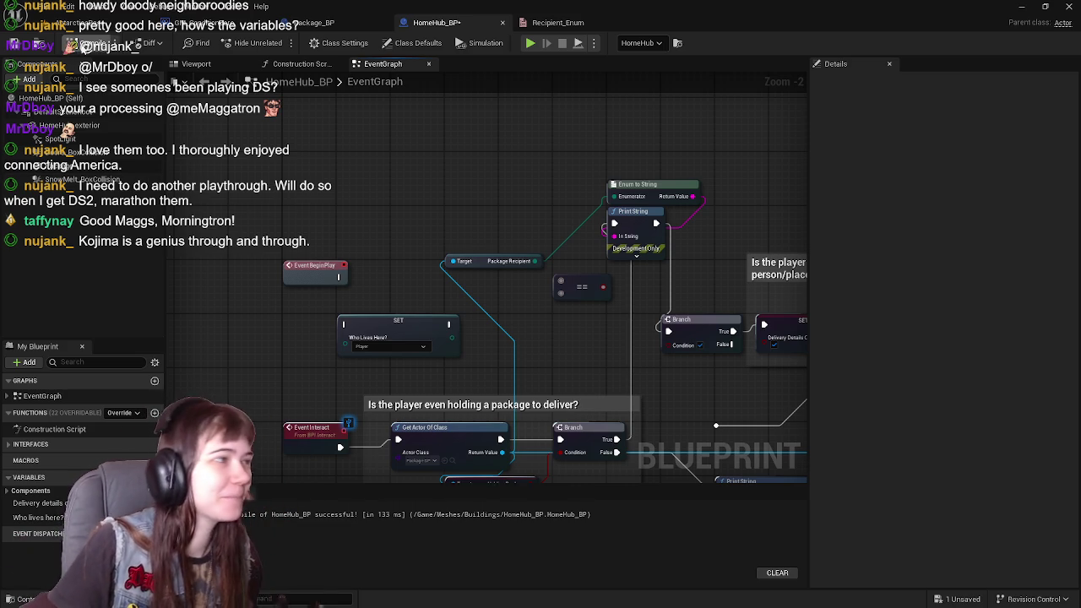
{"action": "left_click", "coordinate": [42, 48]}
{"action": "mouse_move", "coordinate": [446, 329]}
{"action": "left_mouse_down"}
{"action": "mouse_move", "coordinate": [421, 218]}
{"action": "mouse_move", "coordinate": [448, 310]}
{"action": "left_mouse_up"}
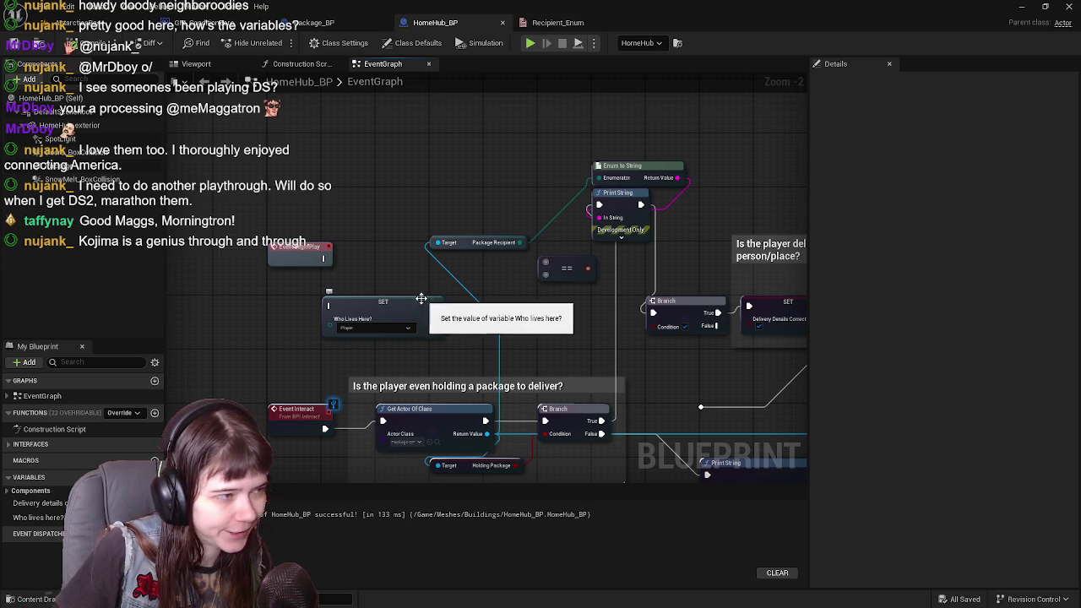
{"action": "left_click", "coordinate": [381, 297]}
{"action": "mouse_move", "coordinate": [324, 259]}
{"action": "left_mouse_down"}
{"action": "mouse_move", "coordinate": [329, 303]}
{"action": "mouse_move", "coordinate": [391, 267]}
{"action": "mouse_move", "coordinate": [414, 172]}
{"action": "left_mouse_up"}
Line Event BeginPlay up beside the SET node and return to the AntarcticaBase level view.
{"action": "scroll", "coordinate": [399, 317], "scroll_direction": "down", "scroll_amount": 2}
{"action": "scroll", "coordinate": [414, 171], "scroll_direction": "up", "scroll_amount": 2}
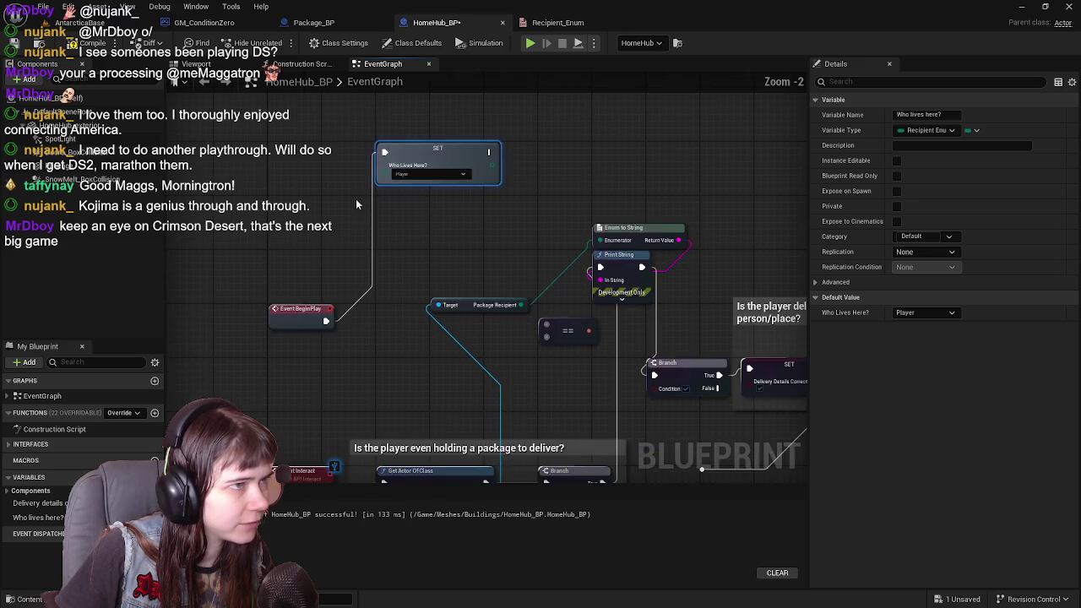
{"action": "left_click", "coordinate": [290, 207]}
{"action": "left_click_drag", "start_coordinate": [290, 207], "coordinate": [451, 258]}
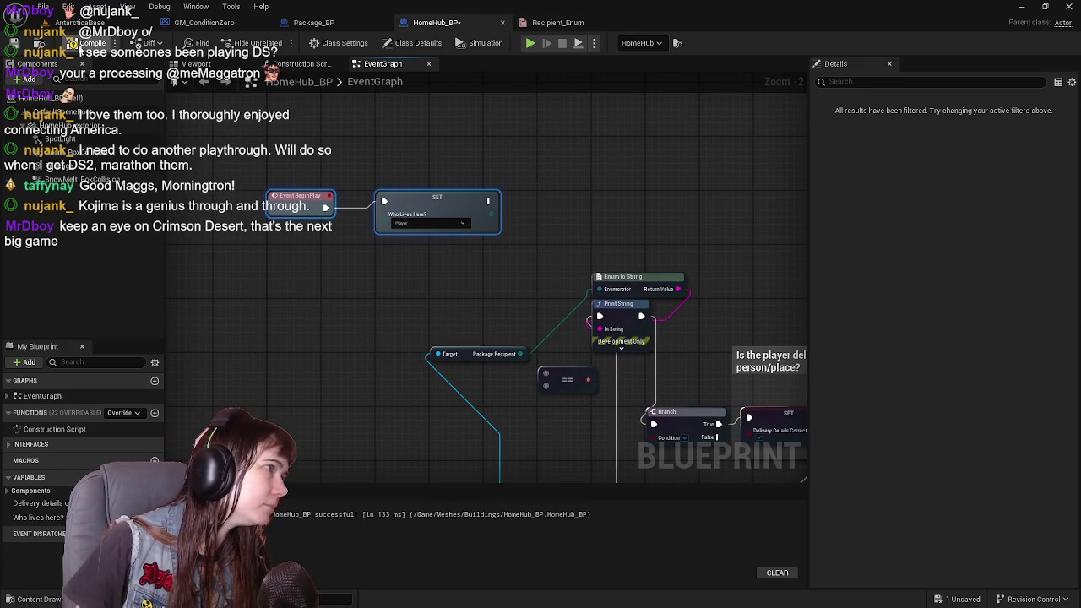
{"action": "left_click", "coordinate": [118, 22]}
{"action": "mouse_move", "coordinate": [386, 301]}
{"action": "left_mouse_down"}
{"action": "mouse_move", "coordinate": [397, 278]}
{"action": "mouse_move", "coordinate": [418, 295]}
{"action": "mouse_move", "coordinate": [418, 325]}
{"action": "left_mouse_up"}
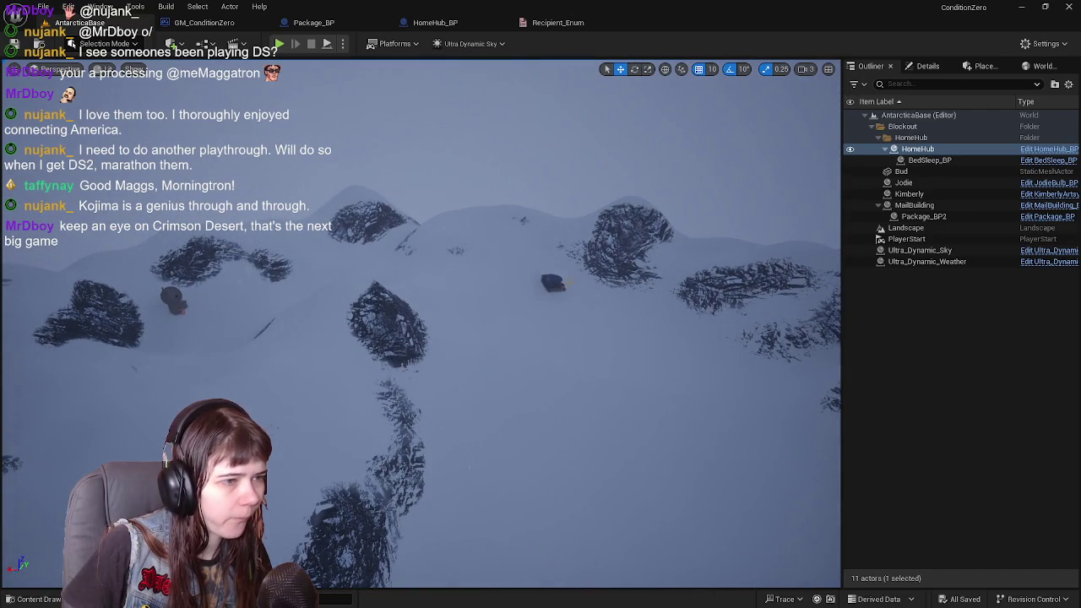
Open the KimberlyArtsy_BP and JodieBulb_BP blueprints from the Kimberly and Jodie actors.
{"action": "left_click", "coordinate": [553, 284]}
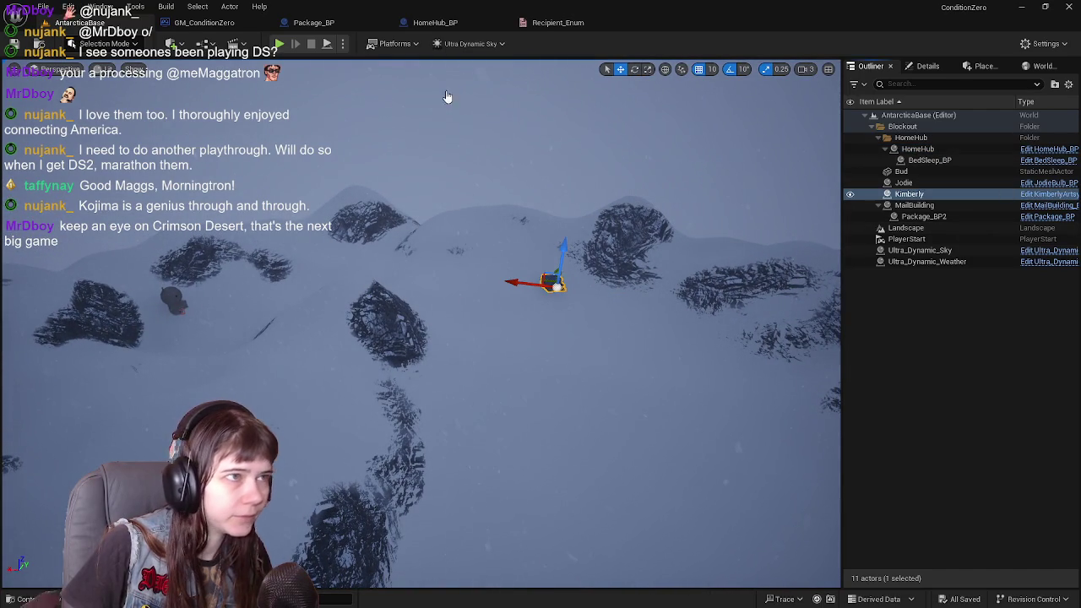
{"action": "key", "text": "ctrl+e"}
{"action": "left_click", "coordinate": [76, 22]}
{"action": "left_click", "coordinate": [173, 300]}
{"action": "left_click", "coordinate": [1043, 183]}
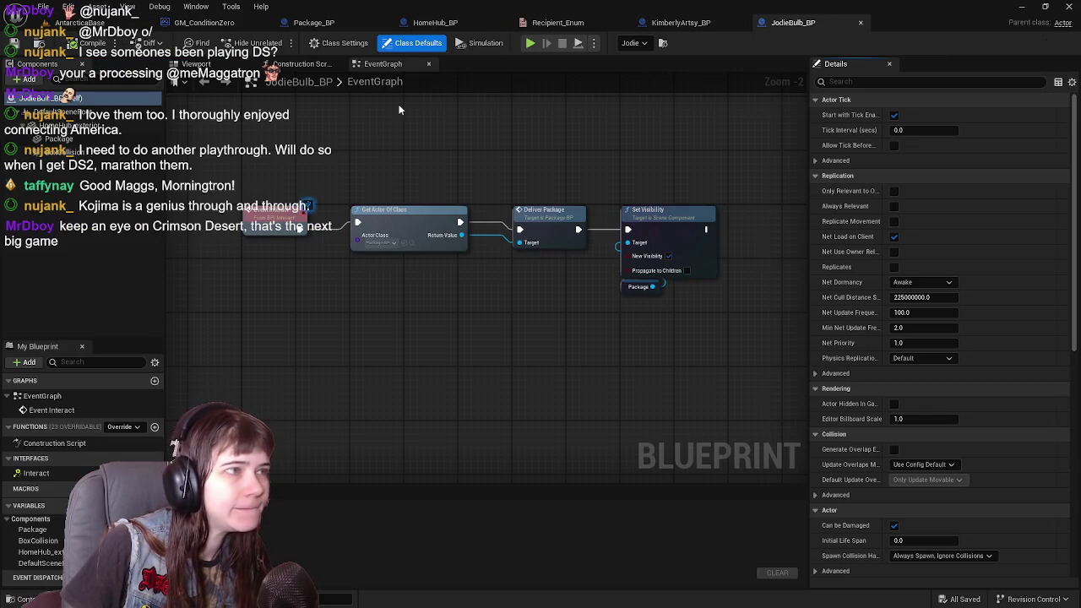
In HomeHub_BP's graph, add a comment titled 'Set who' around BeginPlay and the SET node.
{"action": "left_click", "coordinate": [436, 23]}
{"action": "scroll", "coordinate": [449, 263], "scroll_direction": "down", "scroll_amount": 2}
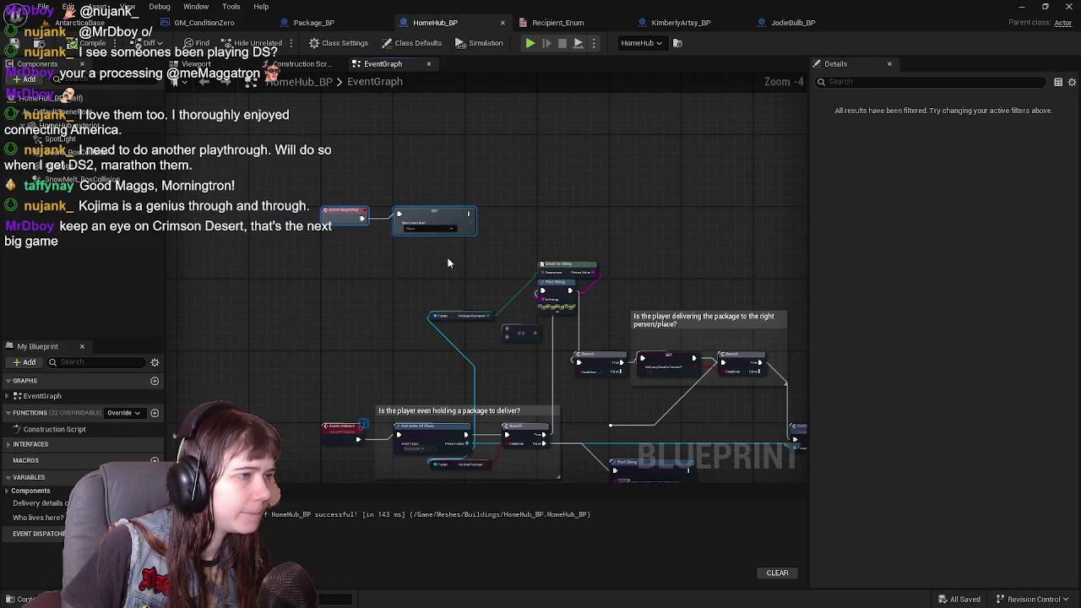
{"action": "type", "text": "cSet who"}
Title the comment 'Set which recipient lives here for checking correct details for package delivery'.
{"action": "key", "text": "BackSpace"}
{"action": "key", "text": "BackSpace"}
{"action": "key", "text": "BackSpace"}
{"action": "type", "text": "hich rec"}
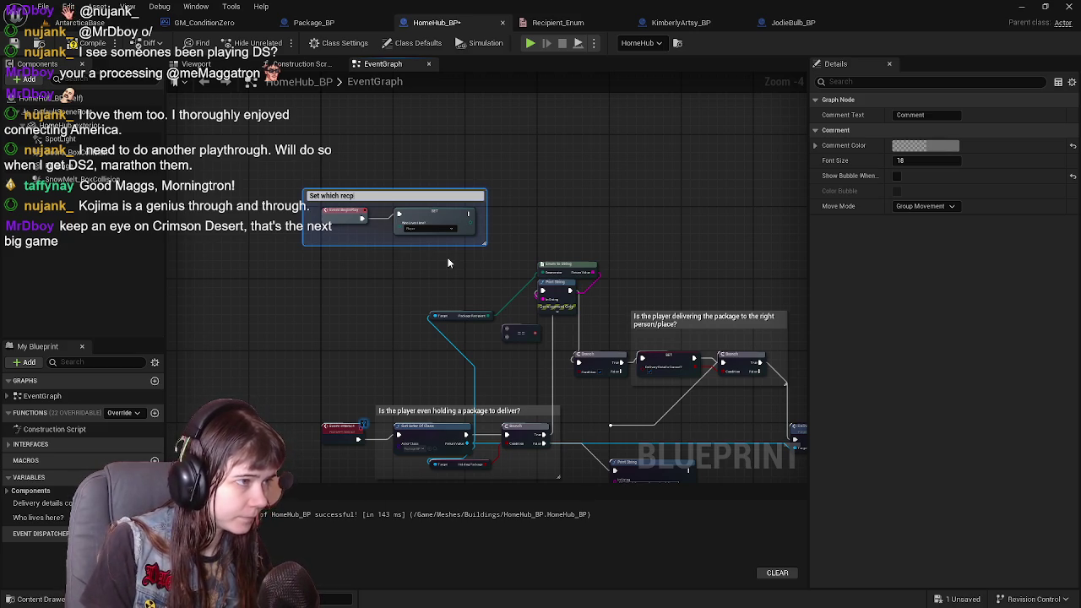
{"action": "key", "text": "BackSpace"}
{"action": "type", "text": "ipient lives here for checking"}
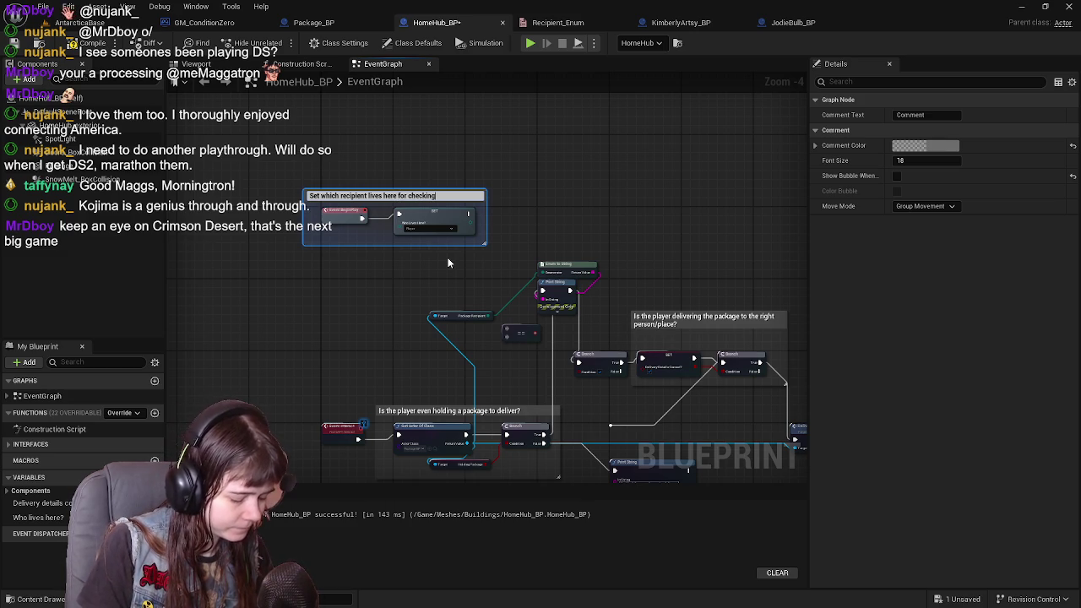
{"action": "type", "text": " correc"}
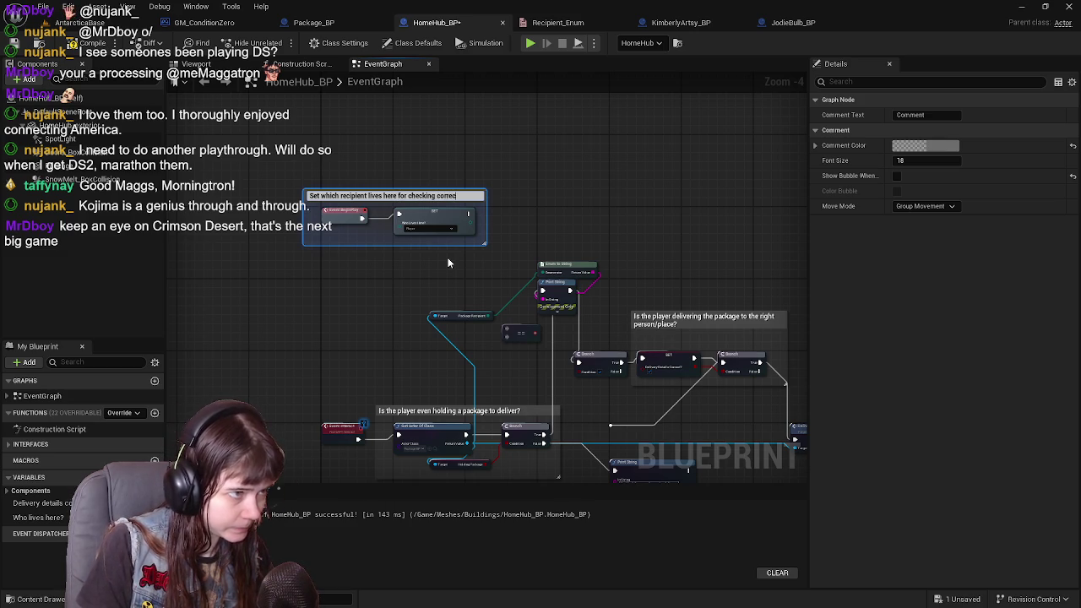
{"action": "type", "text": "t details for de"}
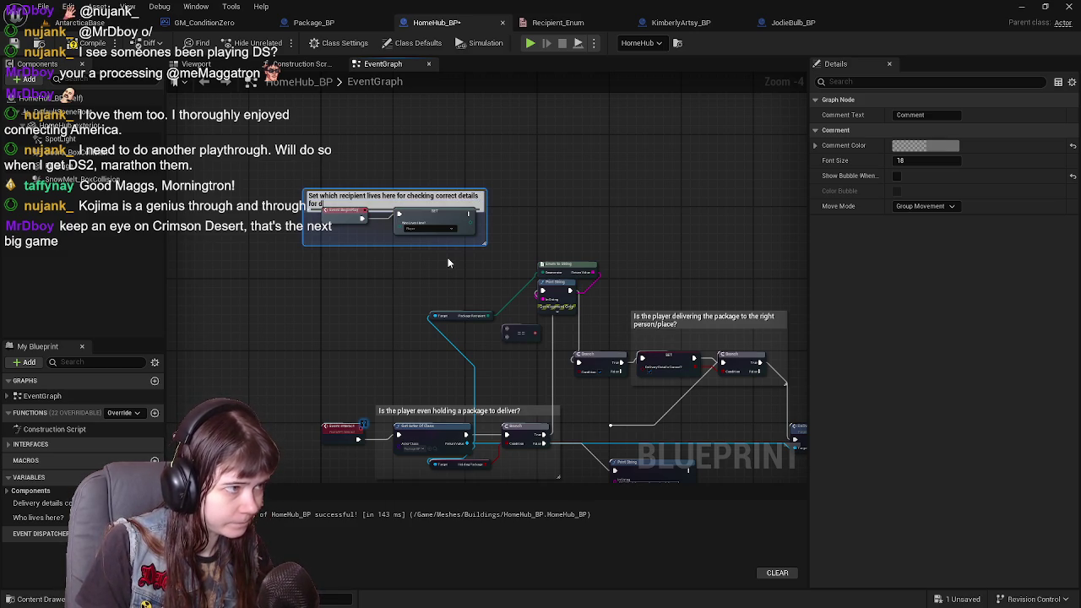
{"action": "key", "text": "BackSpace"}
{"action": "key", "text": "BackSpace"}
{"action": "type", "text": "pack"}
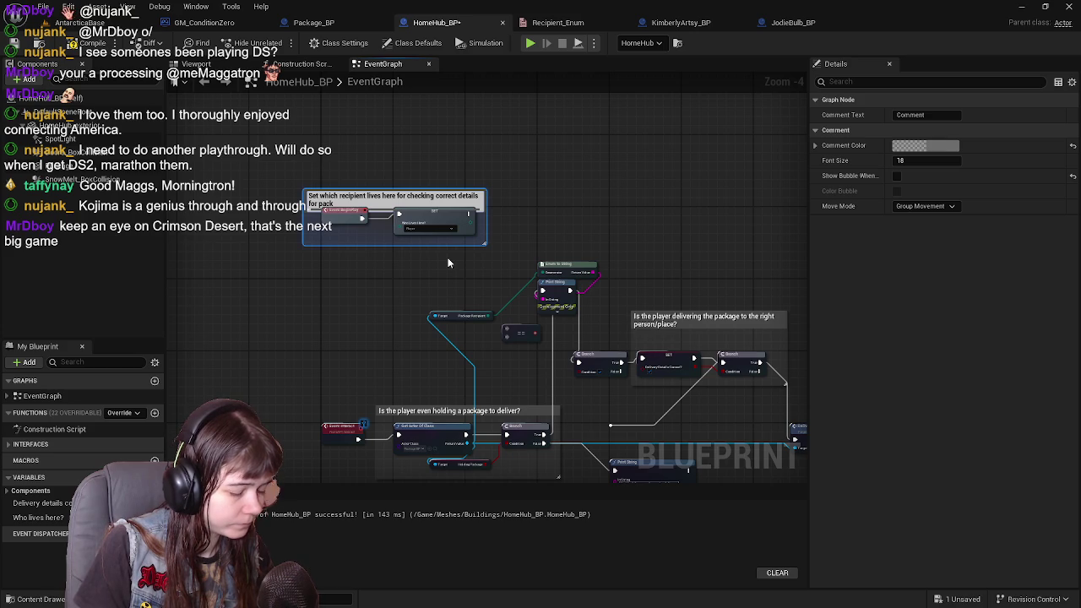
{"action": "type", "text": "age del"}
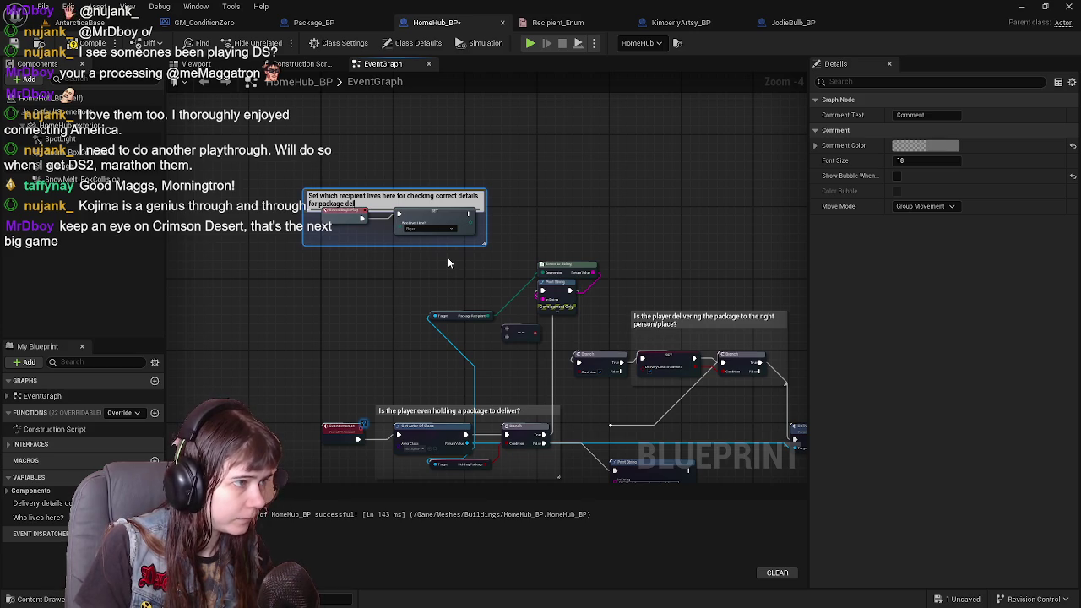
{"action": "type", "text": "ivery"}
{"action": "key", "text": "Return"}
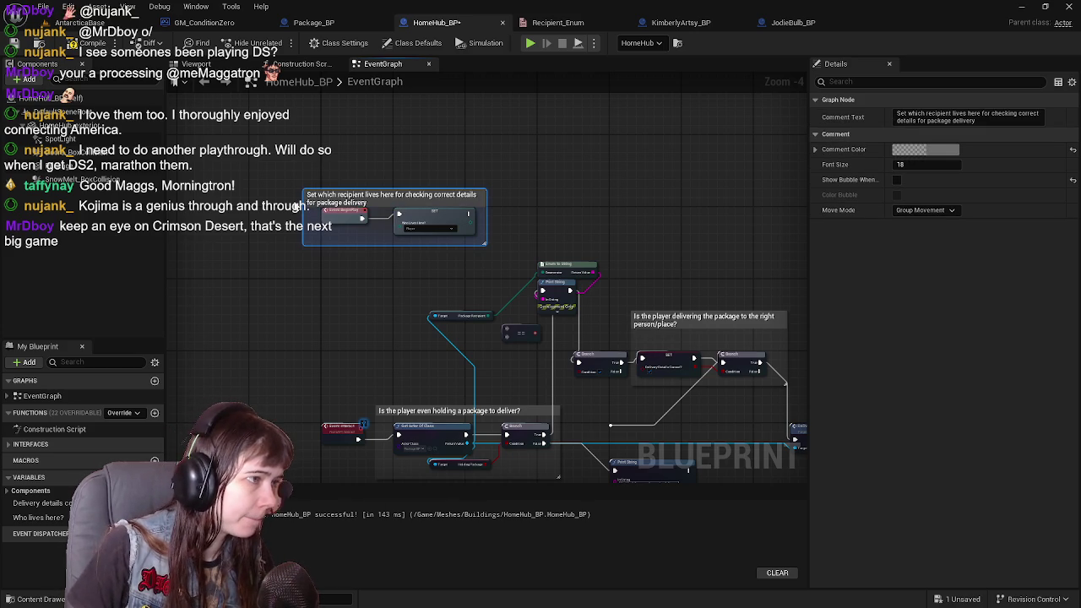
Adjust the comment box's left, top and right edges to fit the nodes.
{"action": "left_click_drag", "start_coordinate": [303, 217], "coordinate": [311, 217]}
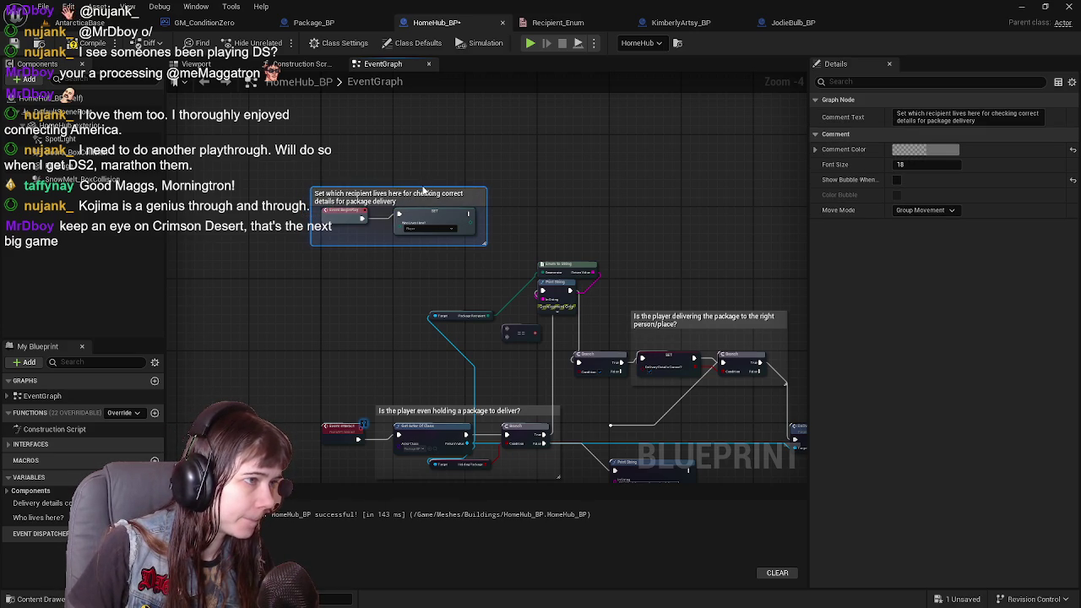
{"action": "left_click_drag", "start_coordinate": [427, 192], "coordinate": [429, 181]}
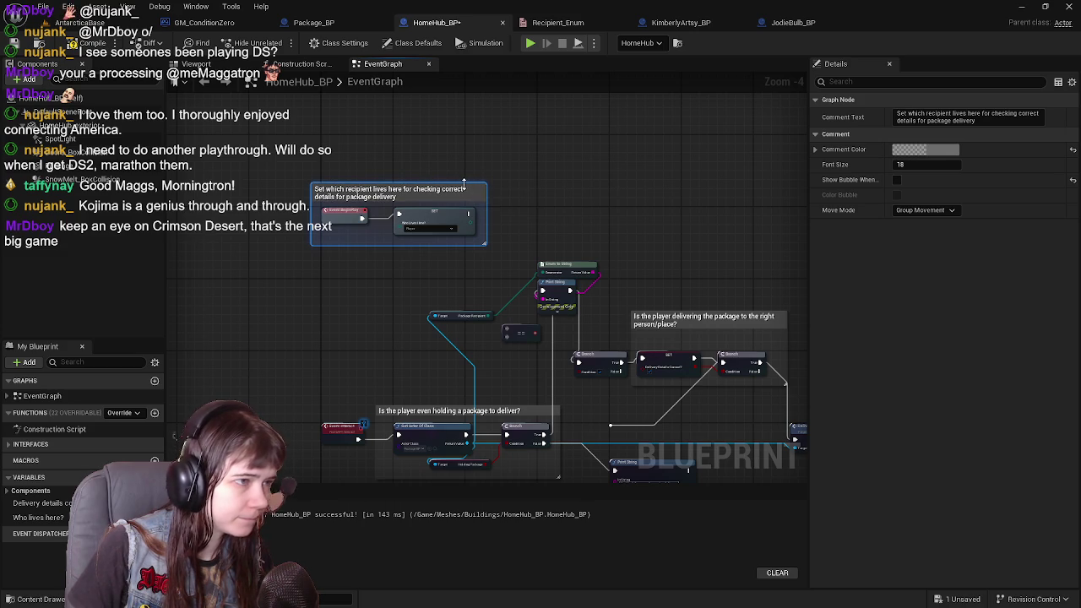
{"action": "left_click_drag", "start_coordinate": [486, 215], "coordinate": [491, 215]}
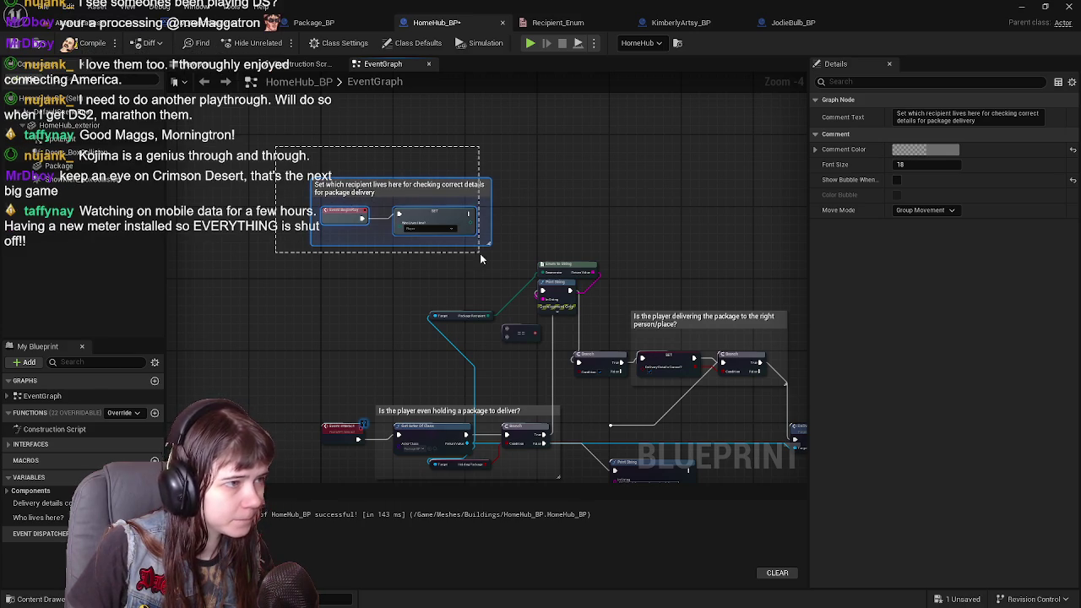
Paste the commented recipient group into KimberlyArtsy_BP's event graph, positioned top-left.
{"action": "left_click", "coordinate": [501, 262]}
{"action": "left_click", "coordinate": [680, 23]}
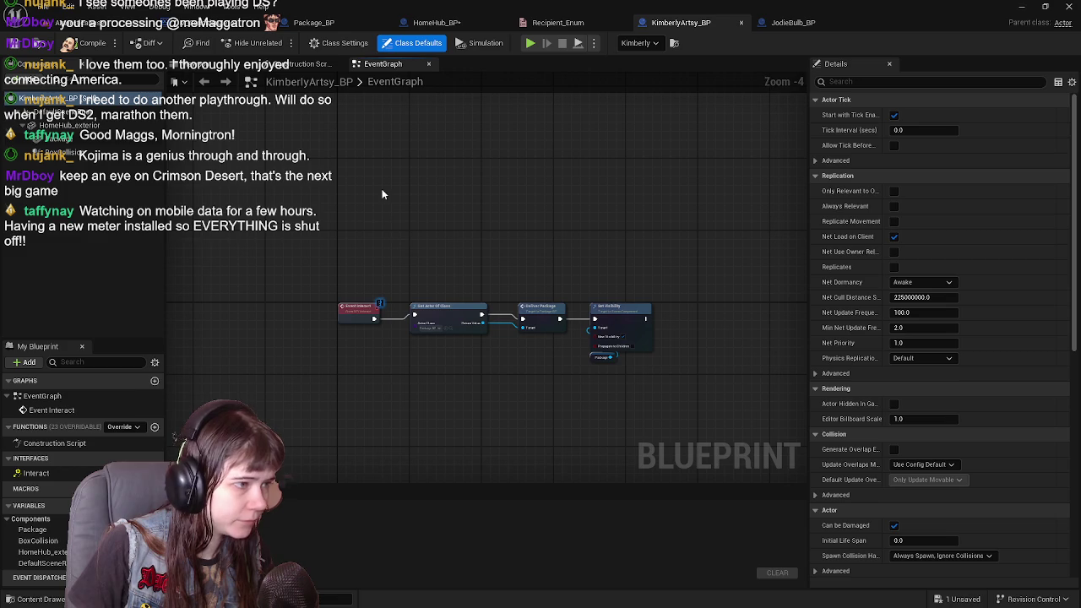
{"action": "key", "text": "ctrl+v"}
{"action": "left_click_drag", "start_coordinate": [399, 200], "coordinate": [378, 174]}
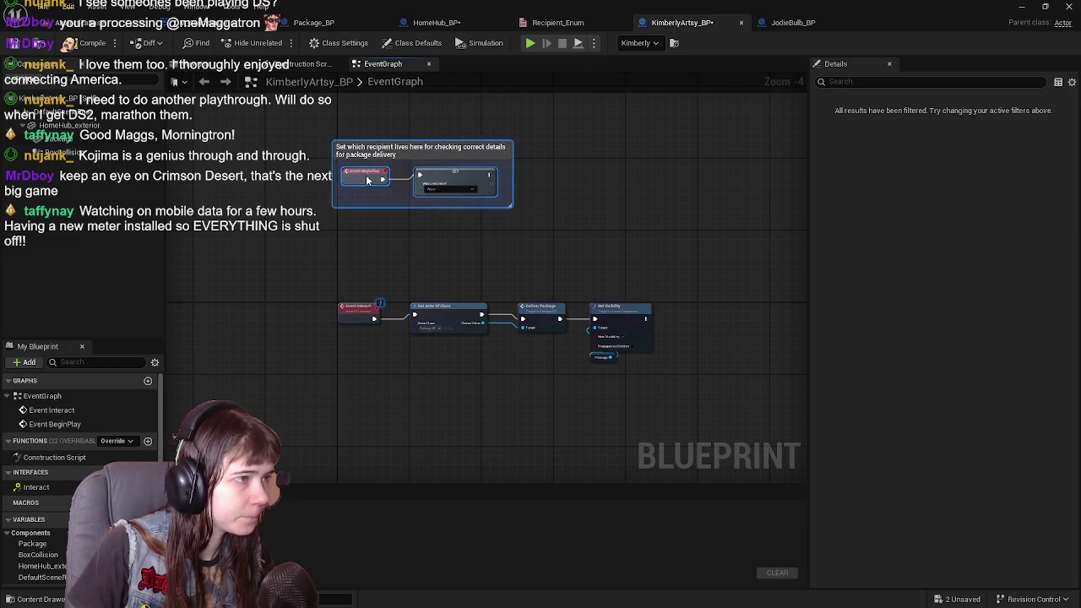
Paste the same recipient group into JodieBulb_BP's event graph above the interact chain.
{"action": "left_click", "coordinate": [802, 23]}
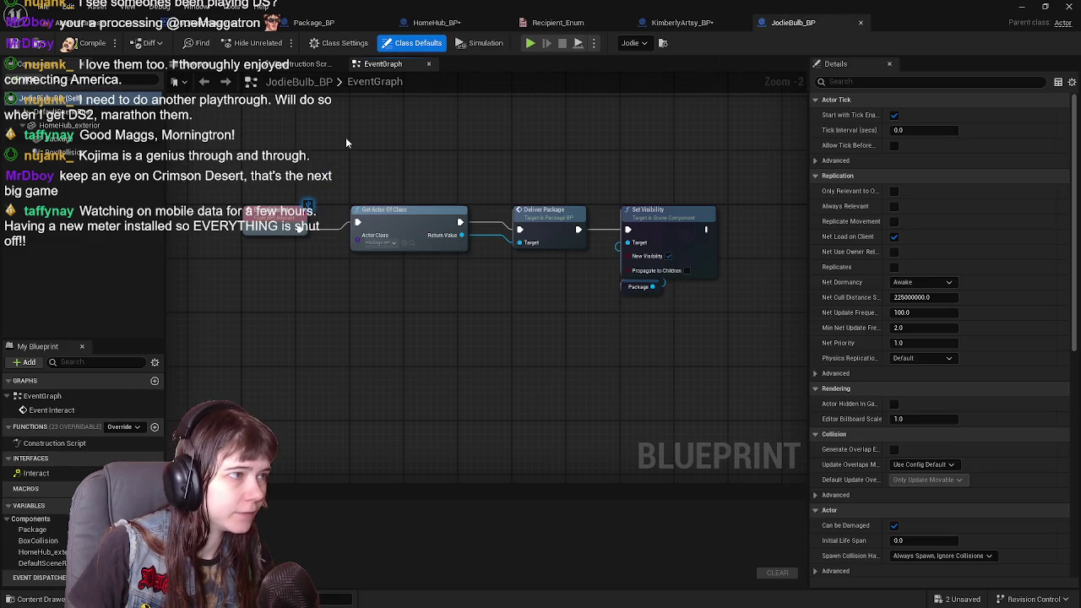
{"action": "key", "text": "ctrl+v"}
{"action": "scroll", "coordinate": [368, 262], "scroll_direction": "down", "scroll_amount": 2}
{"action": "mouse_move", "coordinate": [368, 263]}
{"action": "left_mouse_down"}
{"action": "mouse_move", "coordinate": [345, 213]}
{"action": "mouse_move", "coordinate": [327, 207]}
{"action": "mouse_move", "coordinate": [326, 224]}
{"action": "left_mouse_up"}
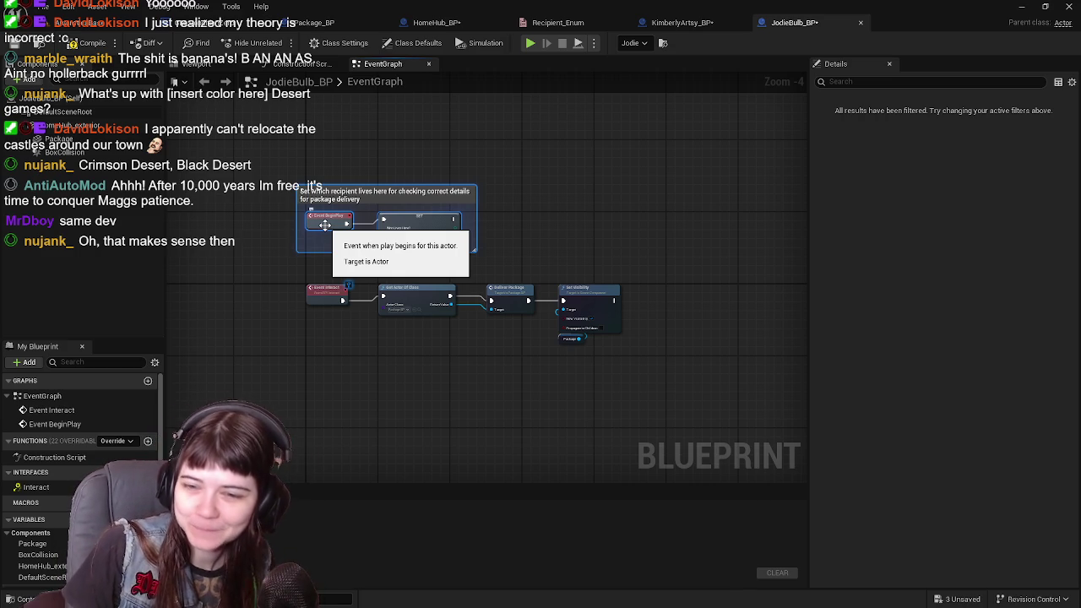
Compile JodieBulb_BP, create the missing Who Lives Here? variable, and delete the broken SET node.
{"action": "scroll", "coordinate": [587, 282], "scroll_direction": "up", "scroll_amount": 1}
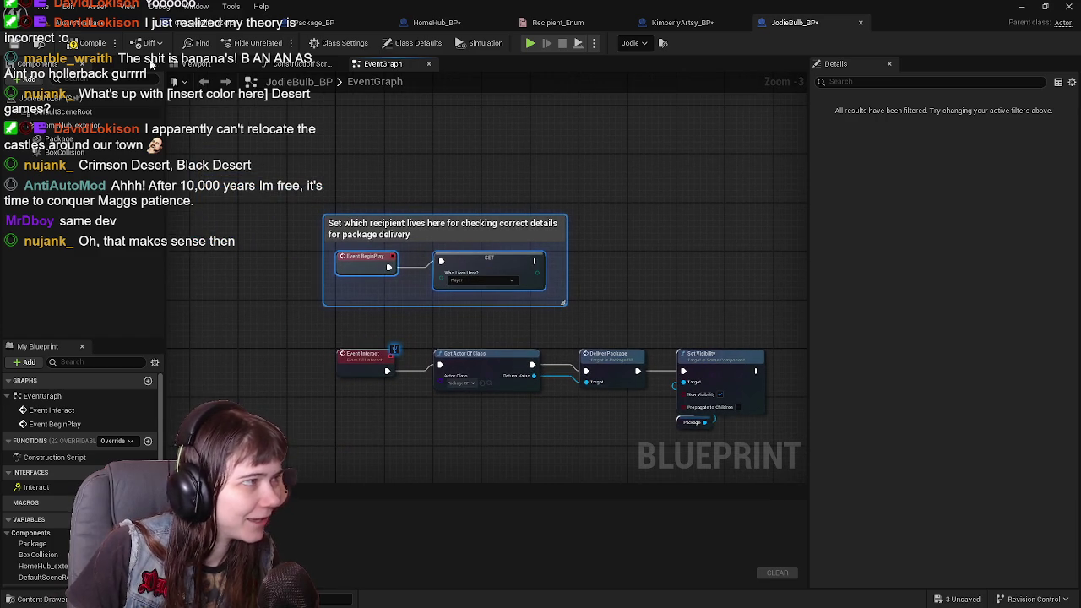
{"action": "left_click", "coordinate": [88, 42]}
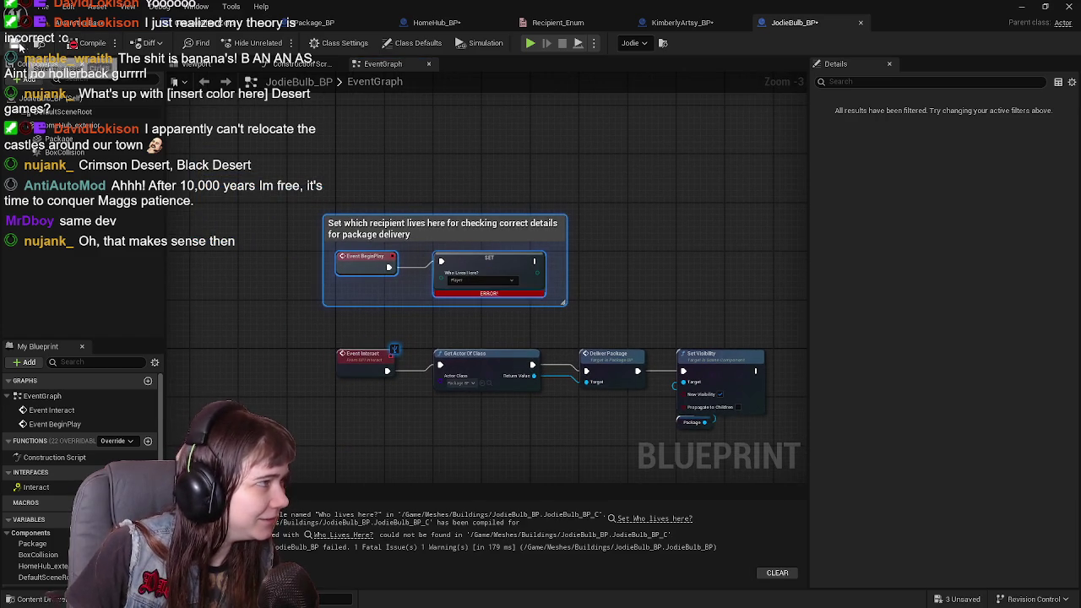
{"action": "right_click", "coordinate": [444, 294]}
{"action": "left_click", "coordinate": [480, 316]}
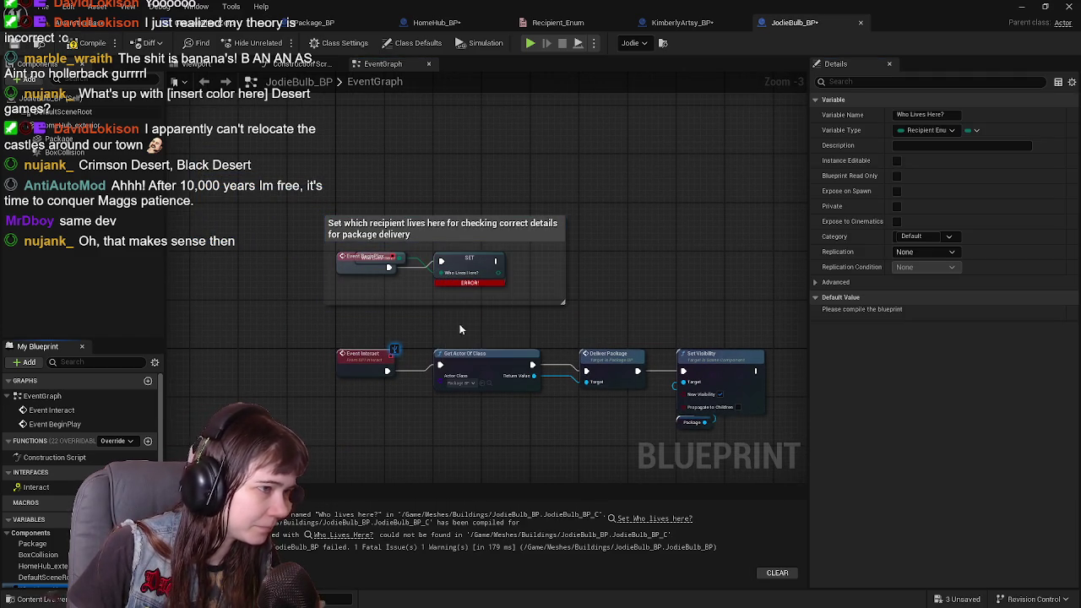
{"action": "scroll", "coordinate": [377, 315], "scroll_direction": "up", "scroll_amount": 1}
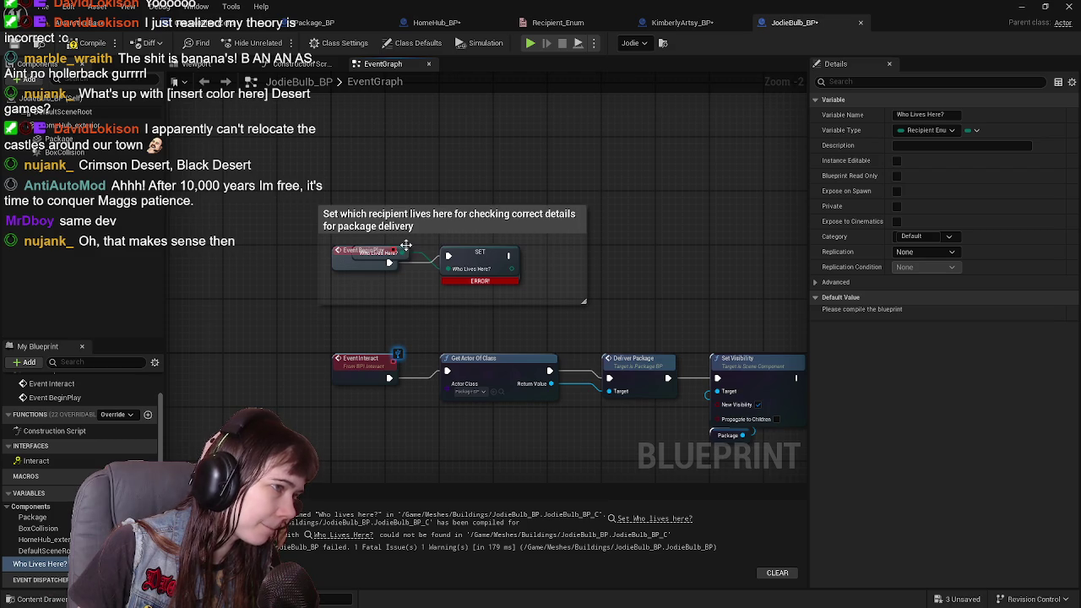
{"action": "left_click_drag", "start_coordinate": [449, 268], "coordinate": [385, 290]}
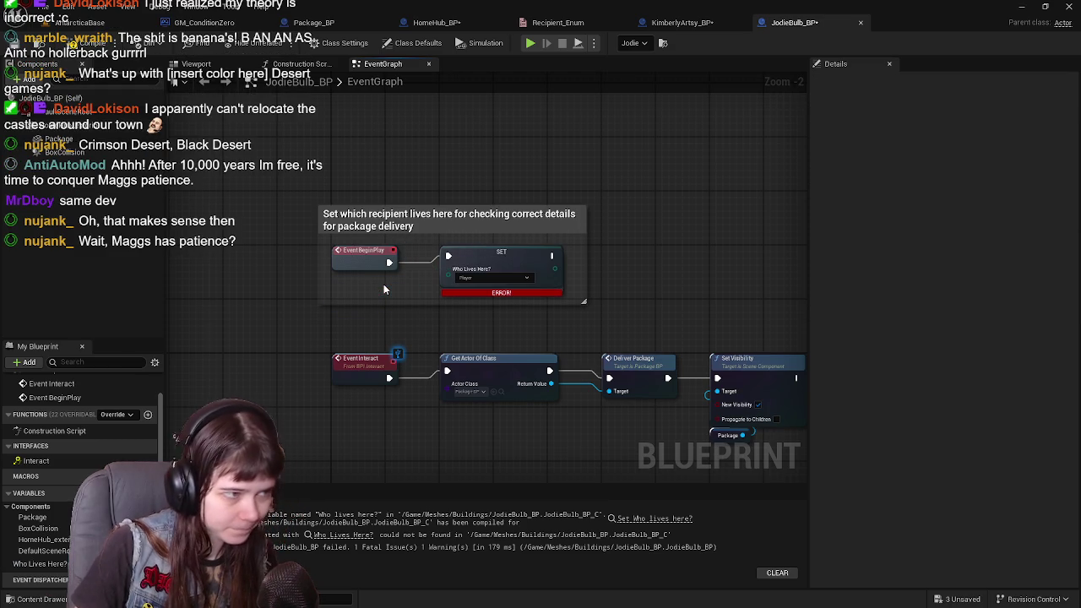
{"action": "left_click", "coordinate": [507, 262], "text": "ctrl"}
{"action": "key", "text": "Delete"}
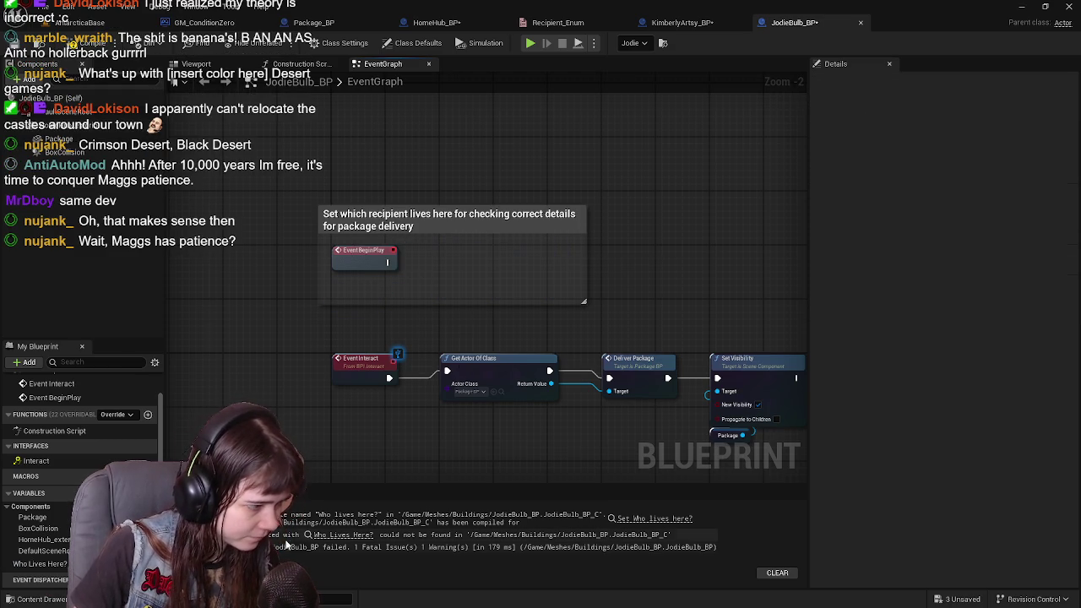
Add a new SET Who Lives Here? set to Jodie, wired from BeginPlay, then compile and close JodieBulb_BP.
{"action": "mouse_move", "coordinate": [40, 564]}
{"action": "left_mouse_down"}
{"action": "mouse_move", "coordinate": [342, 419]}
{"action": "mouse_move", "coordinate": [448, 255]}
{"action": "left_mouse_up"}
{"action": "left_click", "coordinate": [482, 284]}
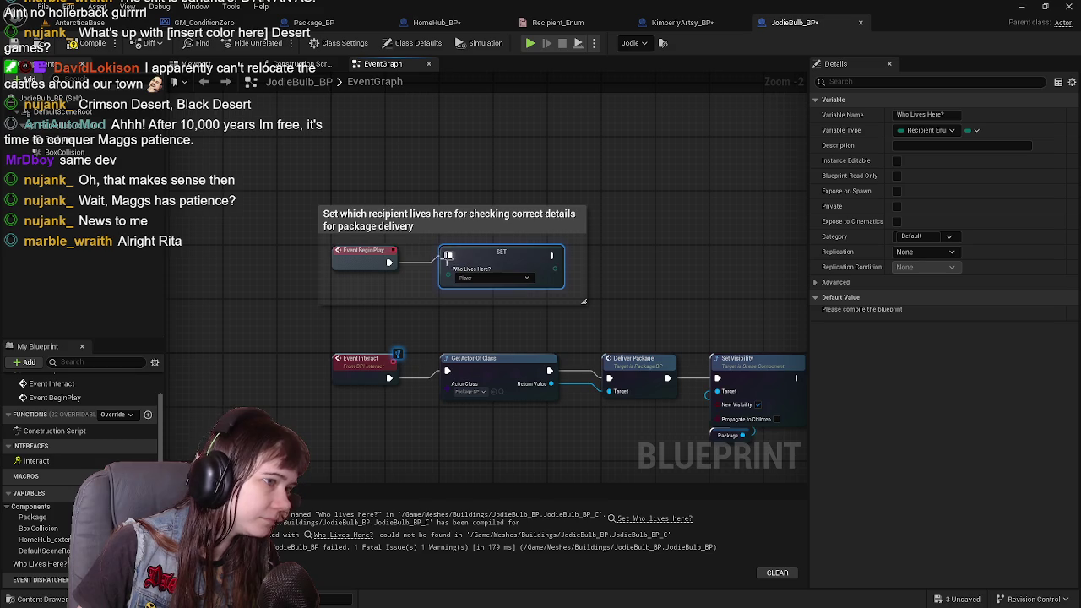
{"action": "left_click", "coordinate": [498, 278]}
{"action": "left_click", "coordinate": [462, 302]}
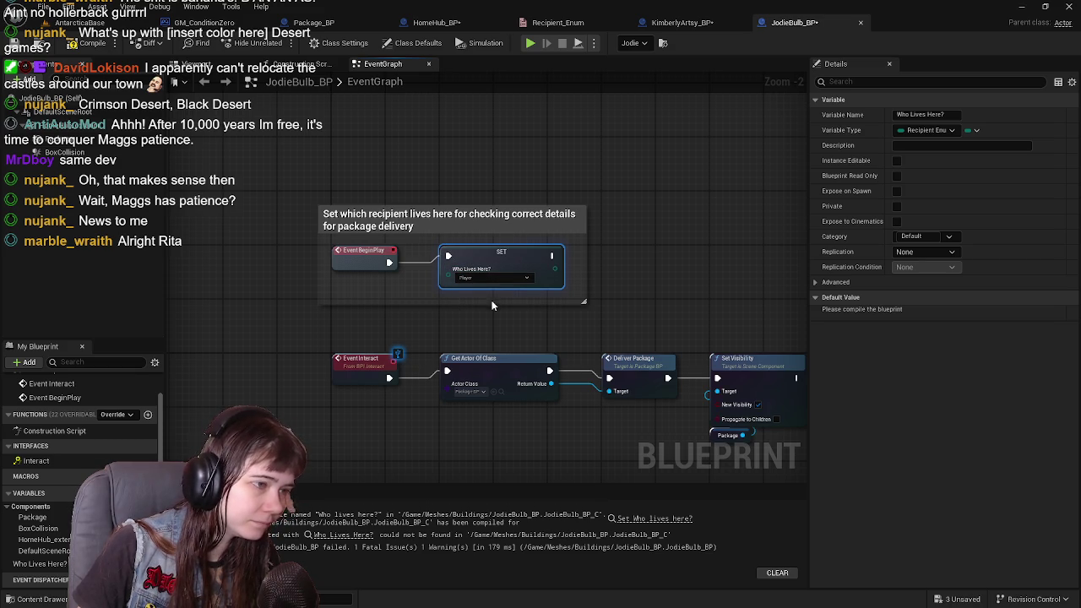
{"action": "left_click", "coordinate": [93, 42]}
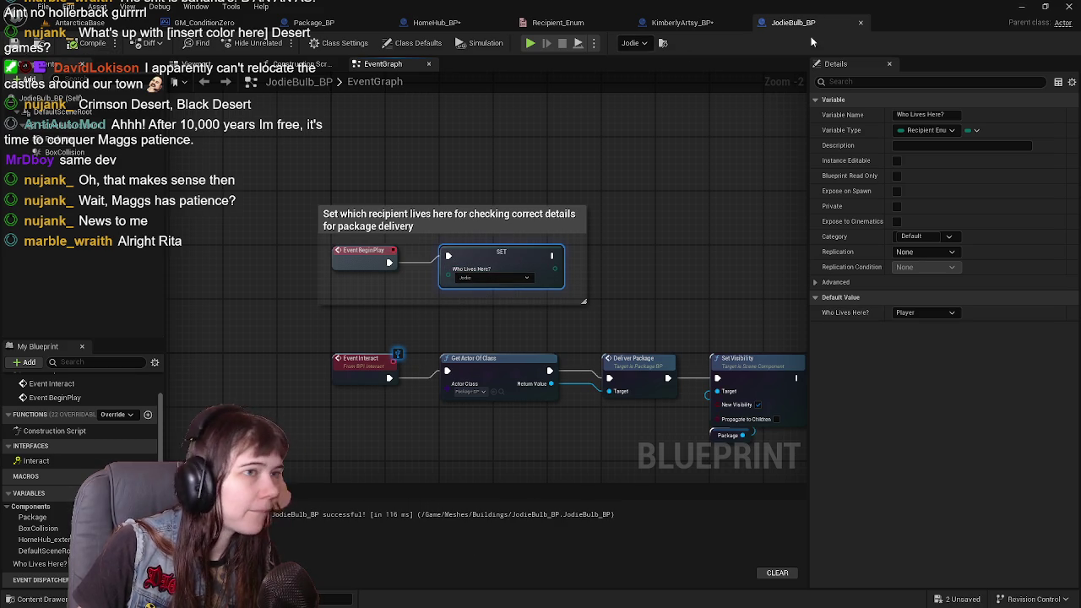
{"action": "left_click", "coordinate": [682, 22]}
In KimberlyArtsy_BP, promote the pin to a Who Lives Here? variable and delete the old SET node.
{"action": "left_click", "coordinate": [861, 22]}
{"action": "scroll", "coordinate": [403, 197], "scroll_direction": "up", "scroll_amount": 3}
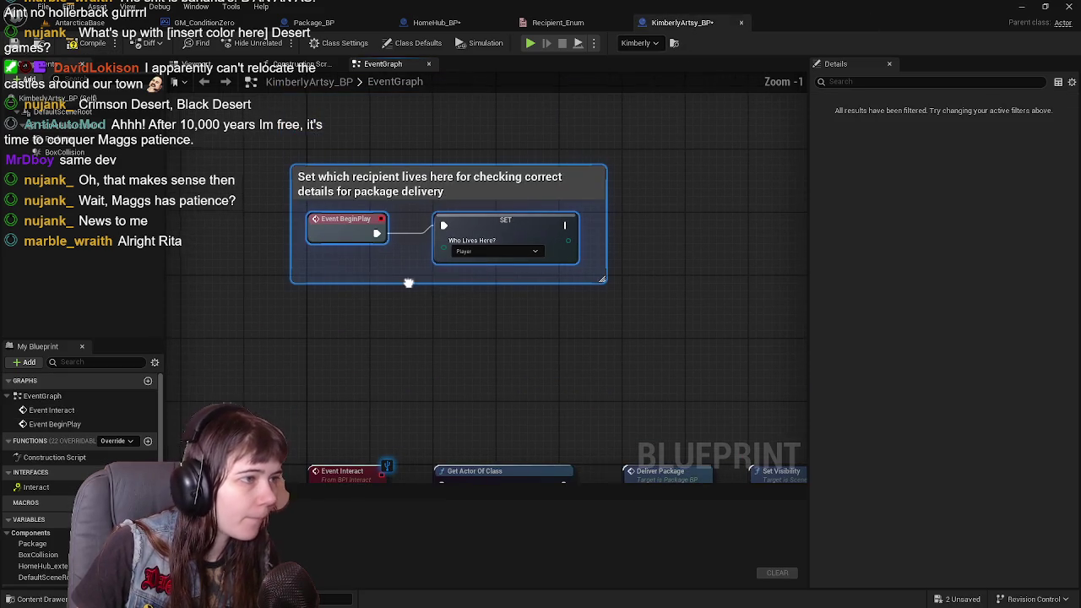
{"action": "right_click", "coordinate": [445, 249]}
{"action": "left_click", "coordinate": [482, 285]}
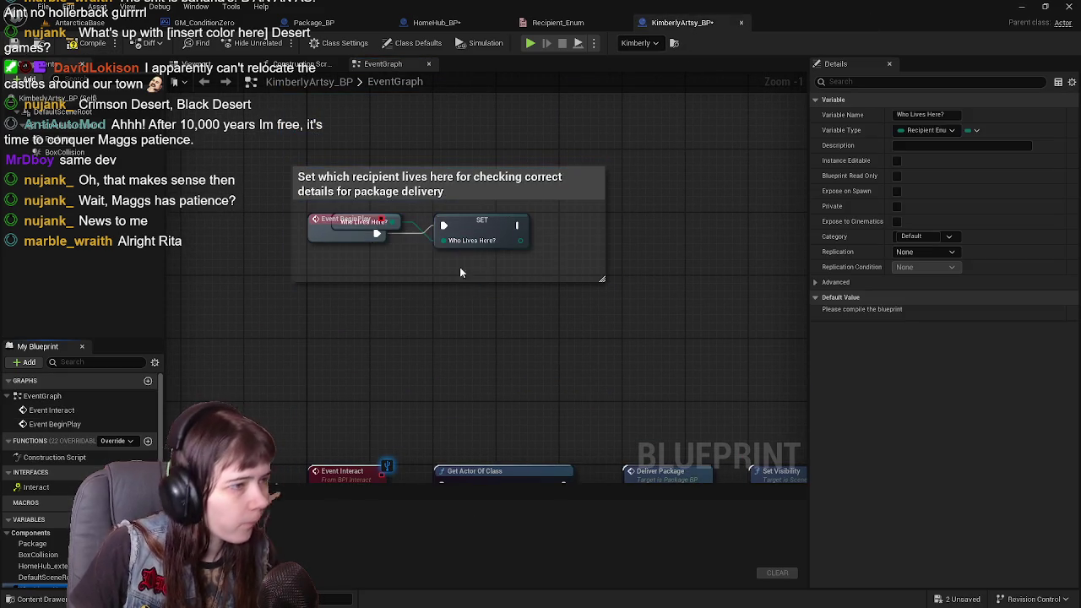
{"action": "left_click_drag", "start_coordinate": [394, 217], "coordinate": [365, 251]}
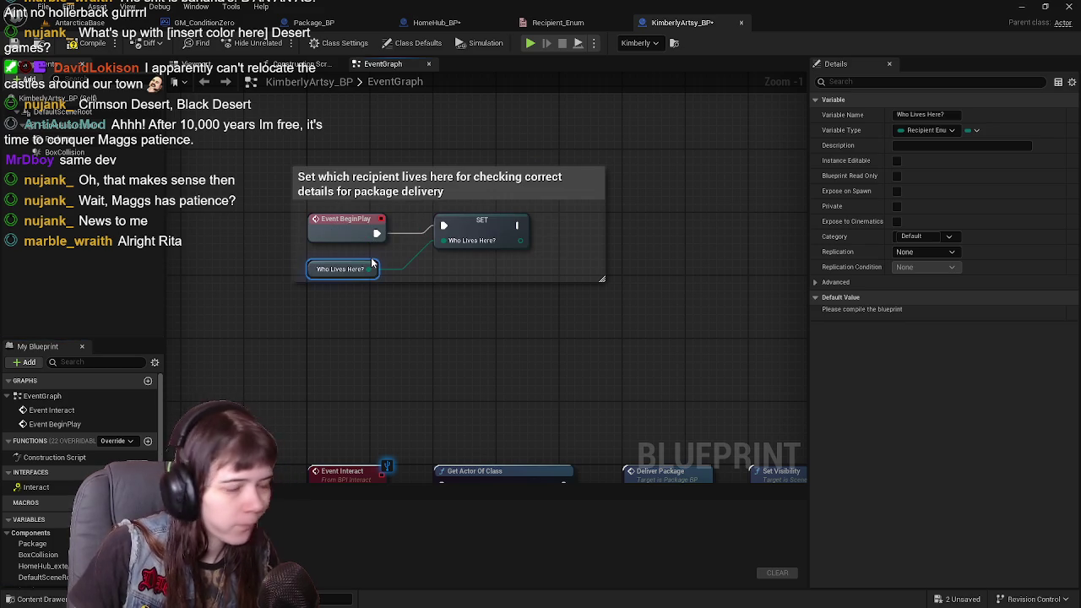
{"action": "key", "text": "Delete"}
{"action": "left_click", "coordinate": [503, 223]}
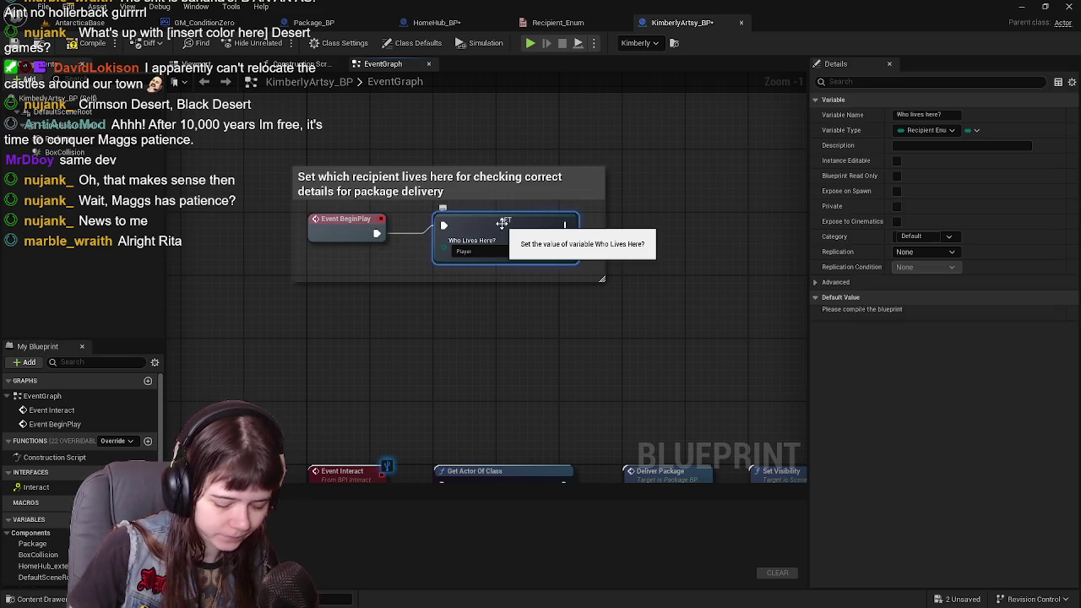
{"action": "key", "text": "Delete"}
Add a SET Who Lives Here? set to Kimberly, wired from BeginPlay, then compile and close KimberlyArtsy_BP.
{"action": "mouse_move", "coordinate": [38, 563]}
{"action": "left_mouse_down"}
{"action": "mouse_move", "coordinate": [394, 365]}
{"action": "mouse_move", "coordinate": [439, 222]}
{"action": "left_mouse_up"}
{"action": "left_click", "coordinate": [473, 252]}
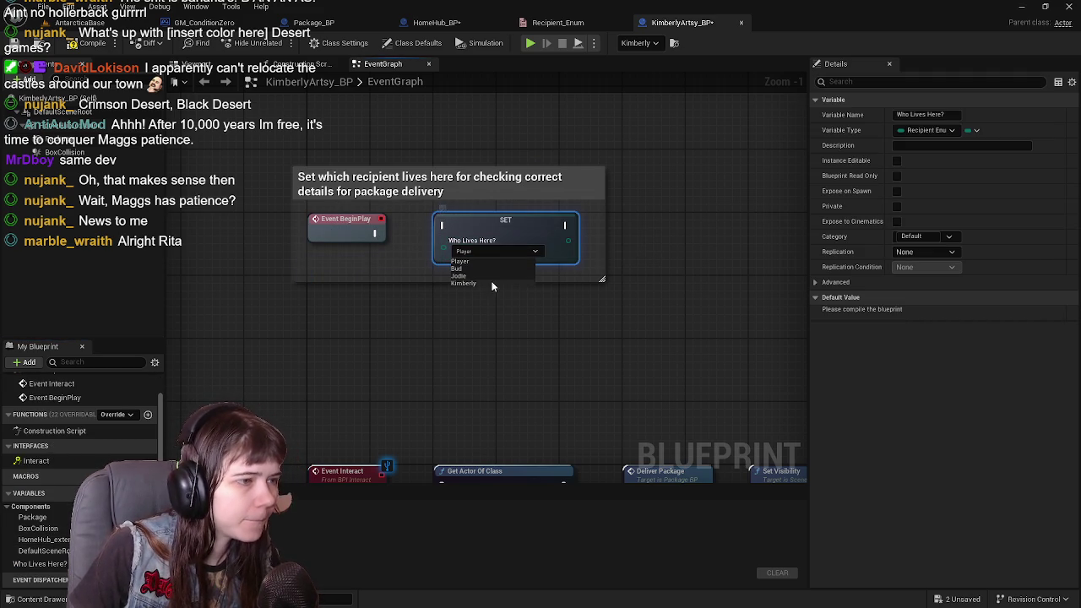
{"action": "left_click", "coordinate": [478, 282]}
{"action": "left_click_drag", "start_coordinate": [374, 233], "coordinate": [443, 225]}
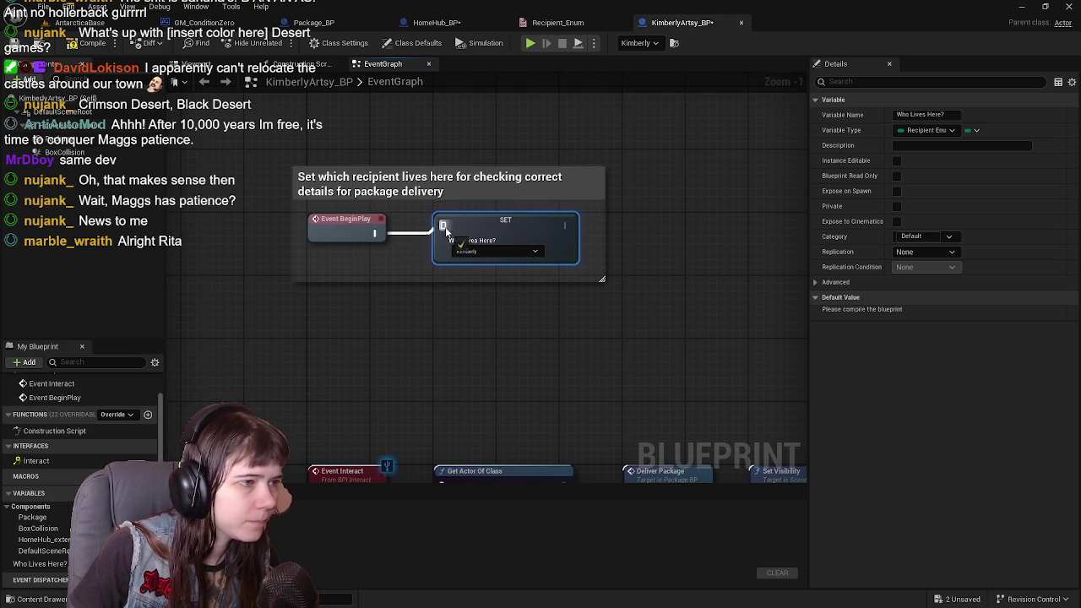
{"action": "left_click", "coordinate": [78, 44]}
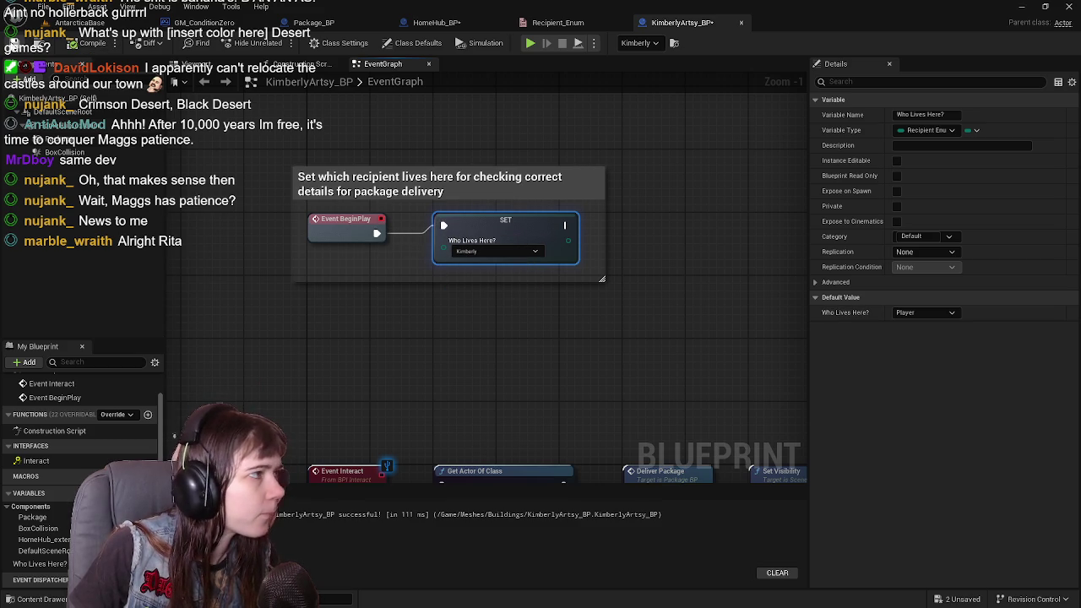
{"action": "left_click", "coordinate": [742, 23]}
{"action": "left_click", "coordinate": [437, 23]}
{"action": "left_click", "coordinate": [558, 22]}
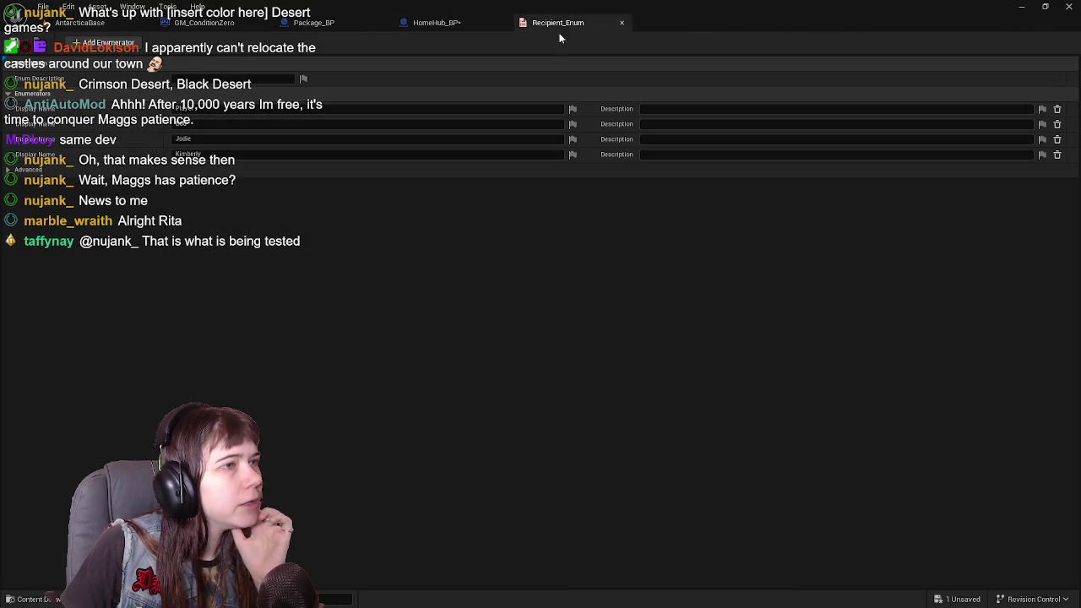
Close the Recipient_Enum editor and recompile HomeHub_BP.
{"action": "left_click", "coordinate": [622, 23]}
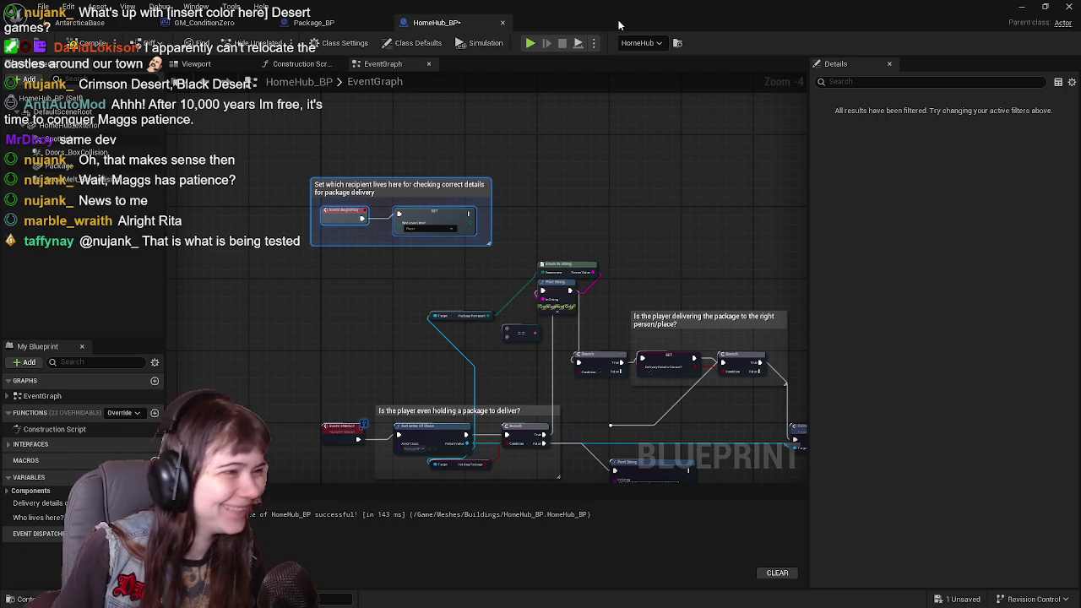
{"action": "left_click", "coordinate": [85, 43]}
{"action": "key", "text": "ctrl+s"}
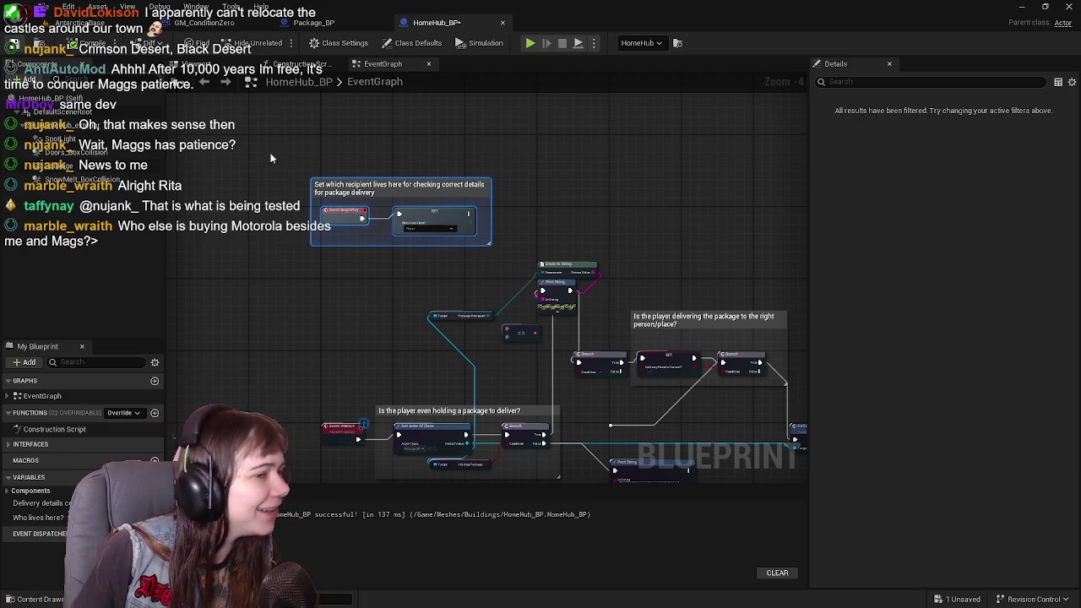
{"action": "scroll", "coordinate": [493, 248], "scroll_direction": "up", "scroll_amount": 1}
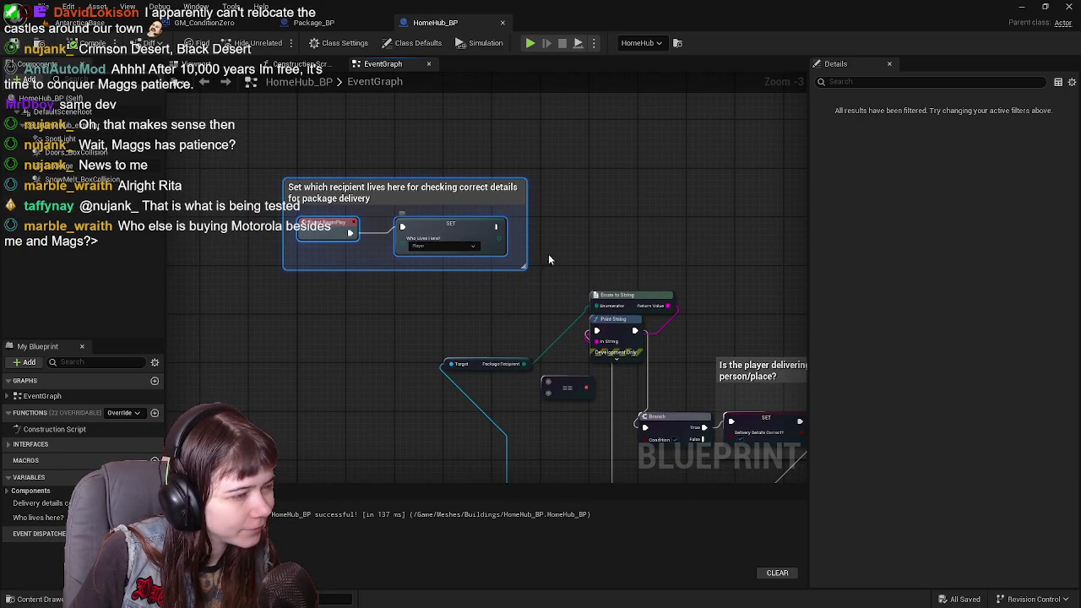
{"action": "scroll", "coordinate": [581, 304], "scroll_direction": "down", "scroll_amount": 1}
{"action": "left_click_drag", "start_coordinate": [557, 294], "coordinate": [509, 248]}
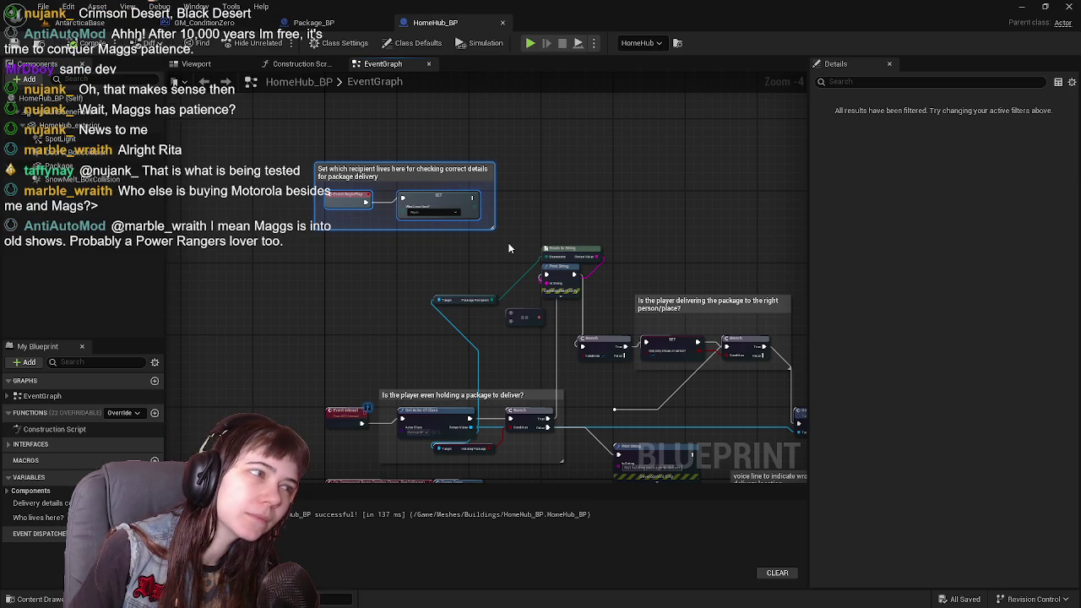
{"action": "scroll", "coordinate": [509, 248], "scroll_direction": "up", "scroll_amount": 1}
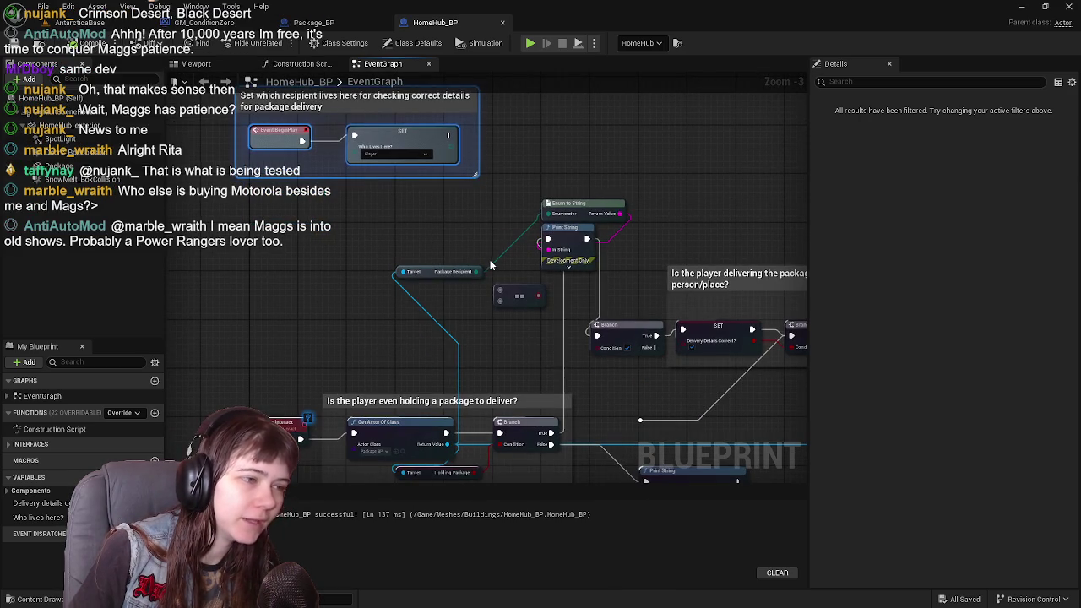
{"action": "mouse_move", "coordinate": [500, 270]}
{"action": "left_mouse_down"}
{"action": "mouse_move", "coordinate": [494, 102]}
{"action": "mouse_move", "coordinate": [499, 269]}
{"action": "left_mouse_up"}
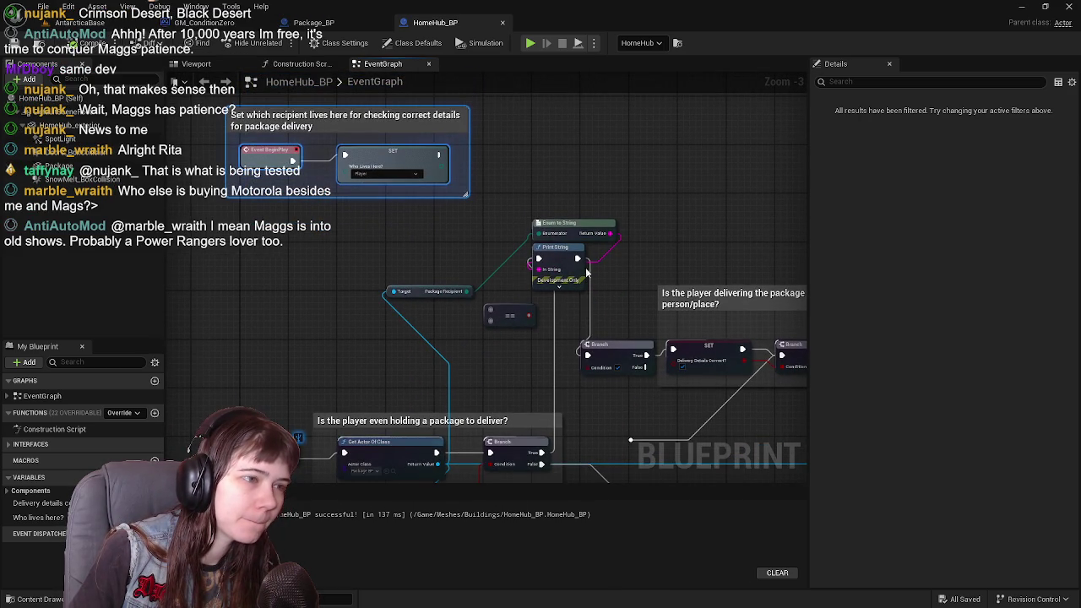
{"action": "left_click", "coordinate": [560, 223]}
{"action": "key", "text": "Delete"}
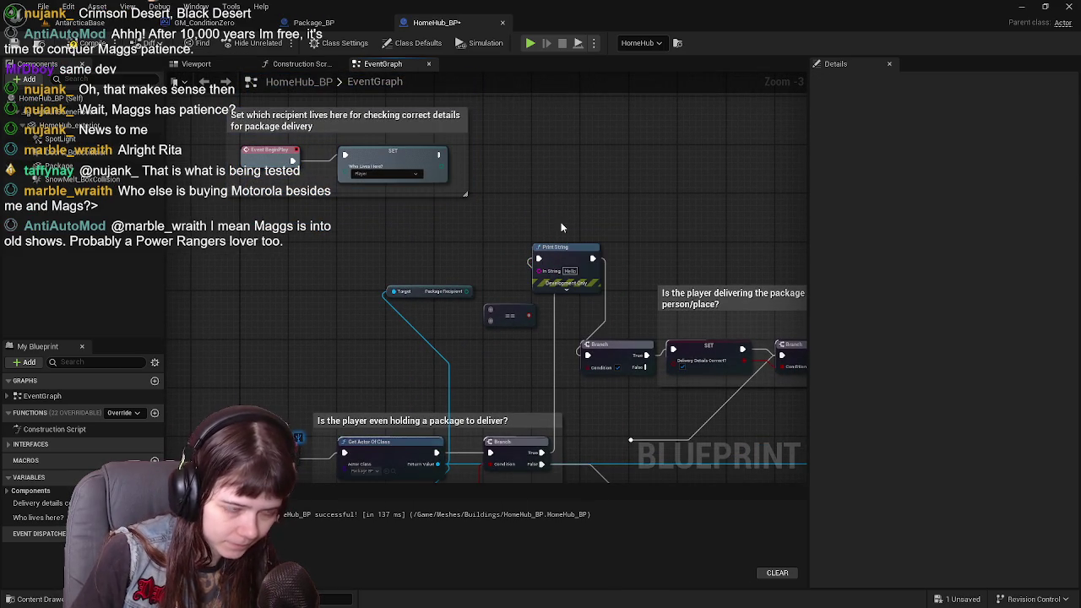
{"action": "left_click", "coordinate": [575, 250]}
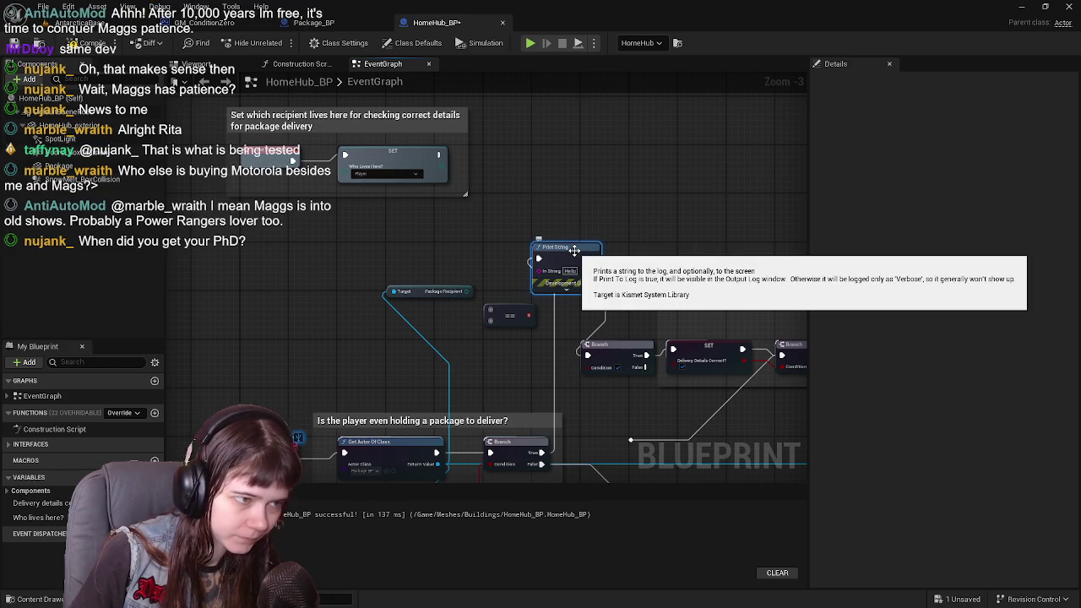
{"action": "key", "text": "Delete"}
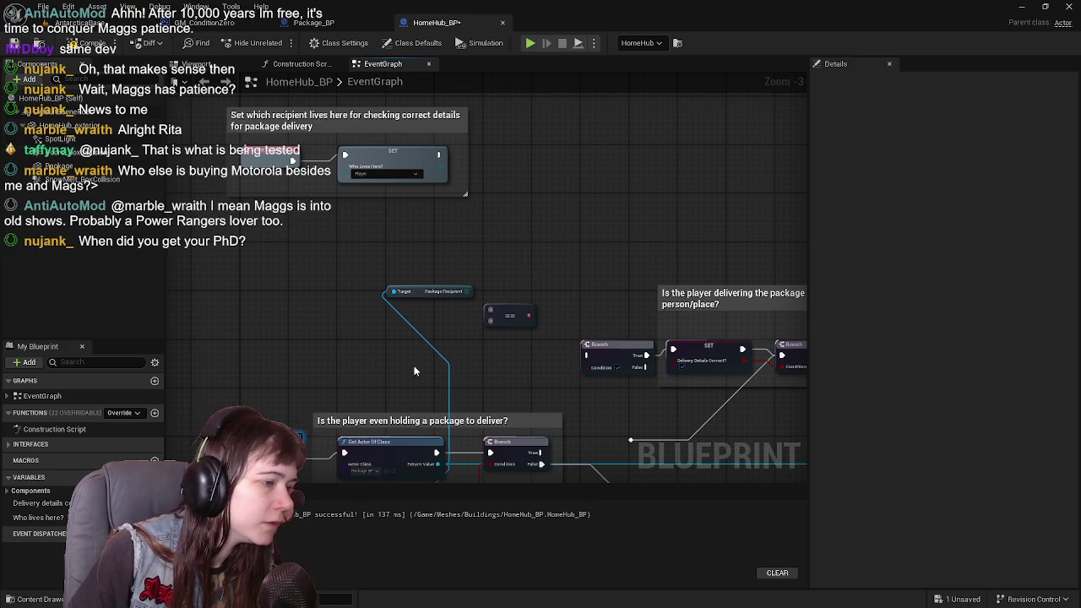
{"action": "scroll", "coordinate": [428, 317], "scroll_direction": "up", "scroll_amount": 1}
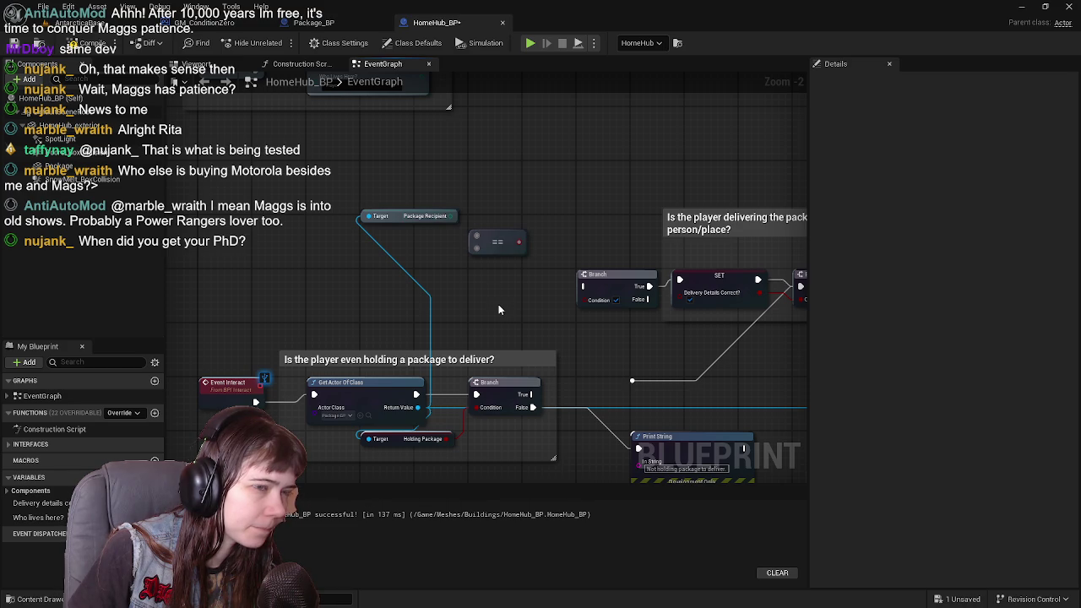
Add a Print String node above the Package Recipient getter in HomeHub_BP's graph.
{"action": "right_click", "coordinate": [499, 195]}
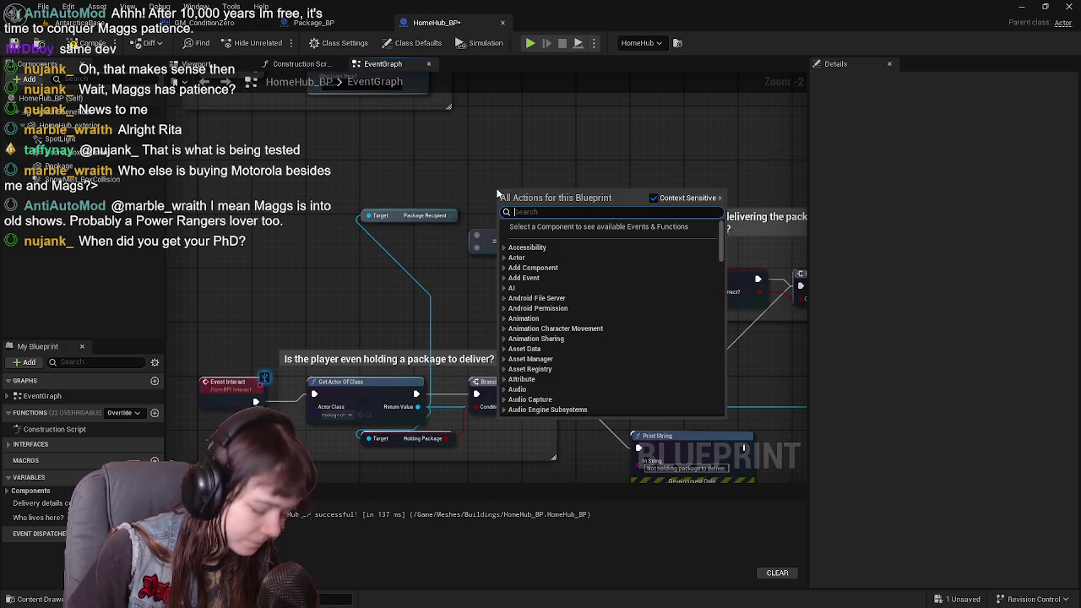
{"action": "type", "text": "print"}
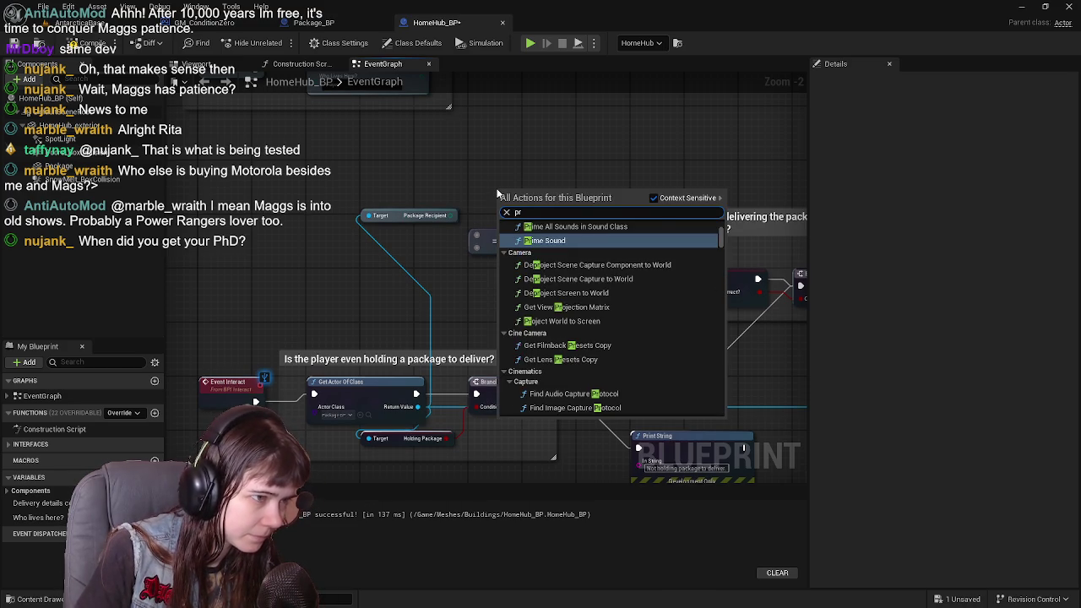
{"action": "key", "text": "Return"}
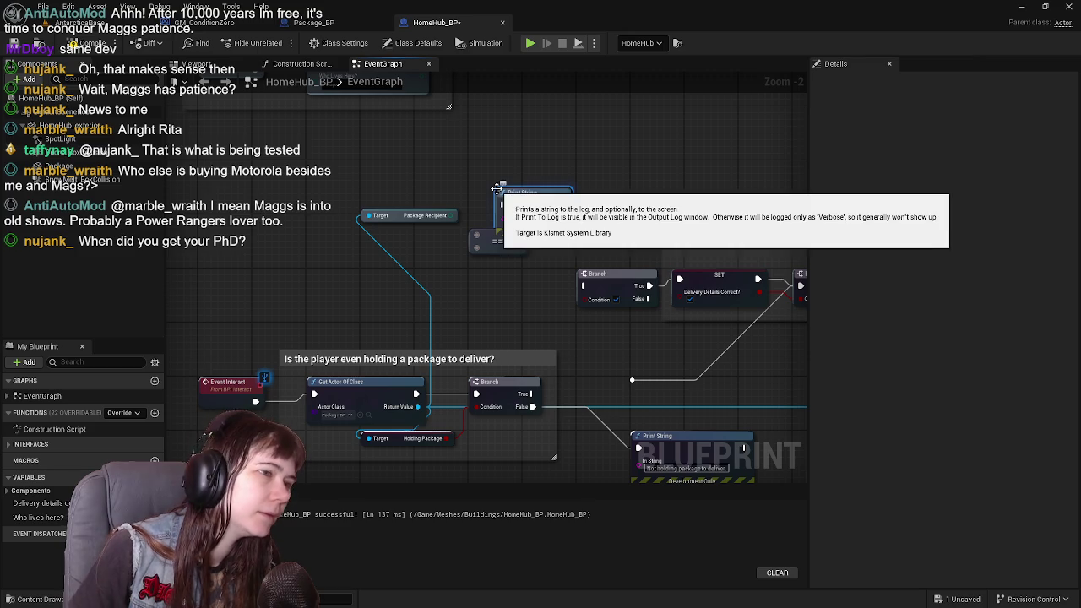
{"action": "left_click_drag", "start_coordinate": [498, 192], "coordinate": [525, 165]}
{"action": "left_click_drag", "start_coordinate": [619, 255], "coordinate": [615, 284]}
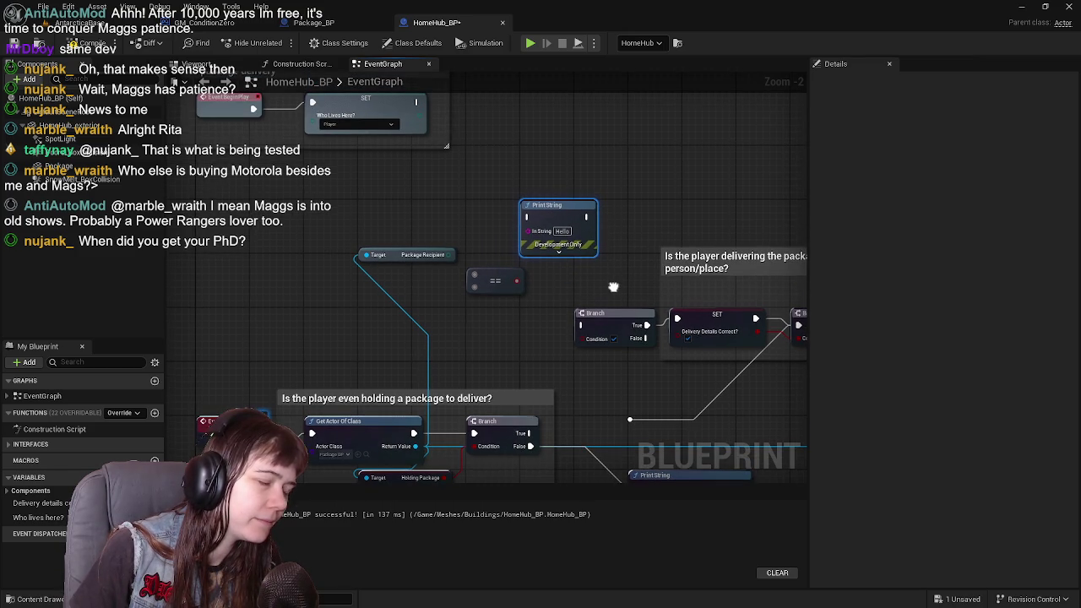
Try connecting Package Recipient to Print String's In String and check the pin's options.
{"action": "mouse_move", "coordinate": [452, 255]}
{"action": "left_mouse_down"}
{"action": "mouse_move", "coordinate": [535, 238]}
{"action": "mouse_move", "coordinate": [507, 244]}
{"action": "mouse_move", "coordinate": [528, 240]}
{"action": "mouse_move", "coordinate": [497, 224]}
{"action": "mouse_move", "coordinate": [483, 194]}
{"action": "mouse_move", "coordinate": [453, 331]}
{"action": "left_mouse_up"}
{"action": "left_click", "coordinate": [429, 301]}
{"action": "right_click", "coordinate": [543, 236]}
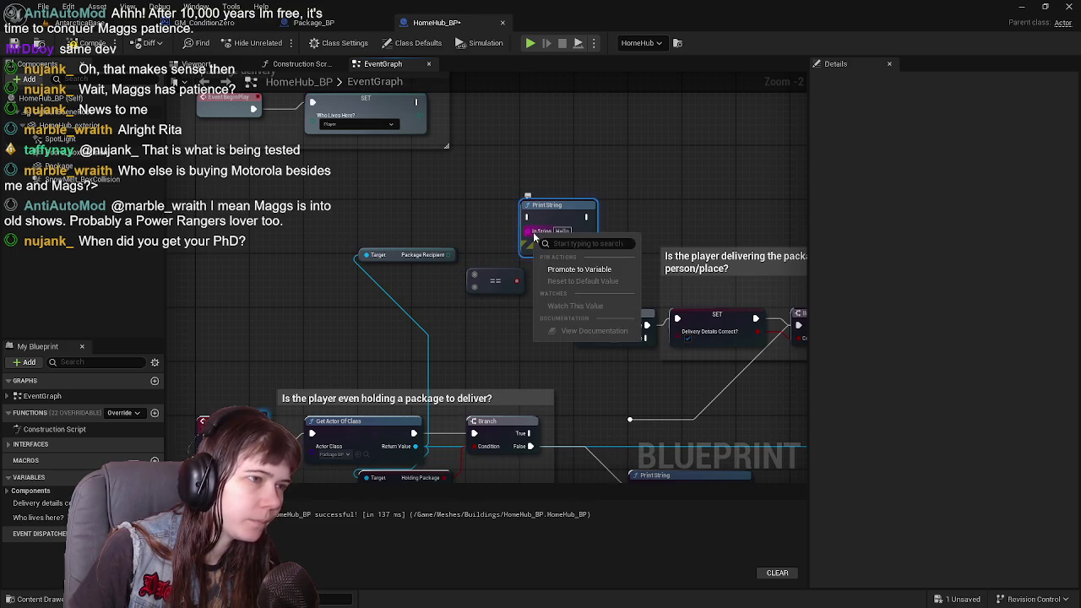
{"action": "left_click", "coordinate": [480, 332]}
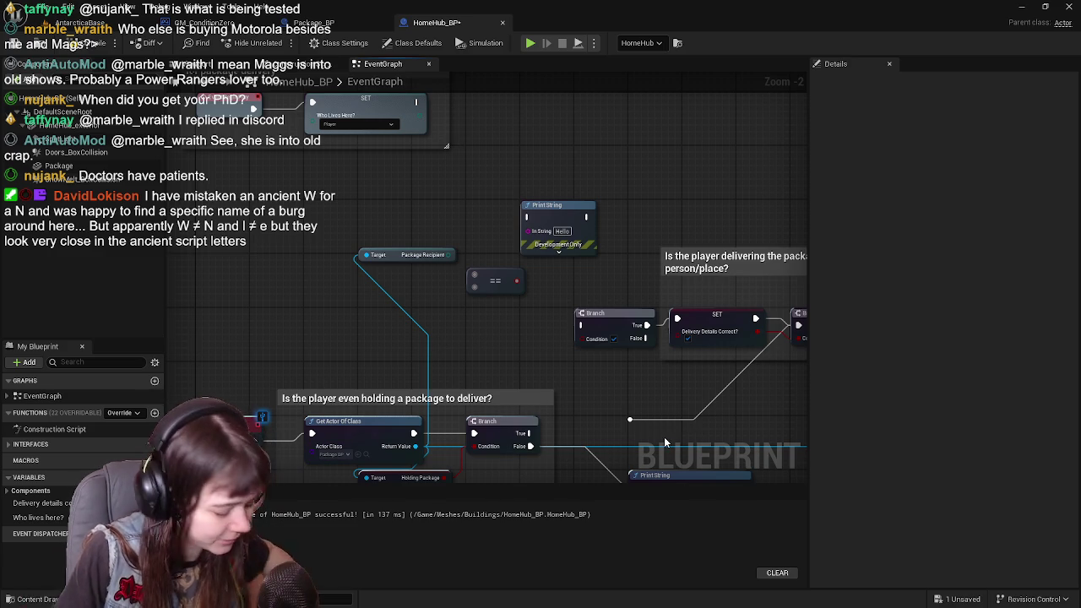
{"action": "key", "text": "super"}
Set the Windows sound output to Speakers (High Definition Audio Device) via taskbar quick settings.
{"action": "left_click", "coordinate": [1014, 594]}
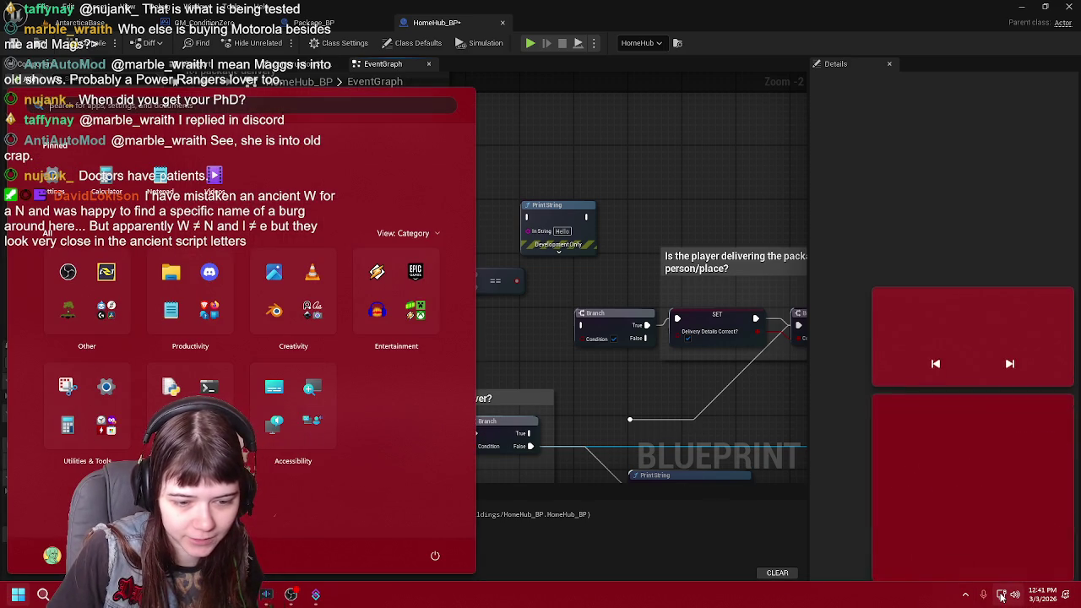
{"action": "left_click", "coordinate": [1055, 534]}
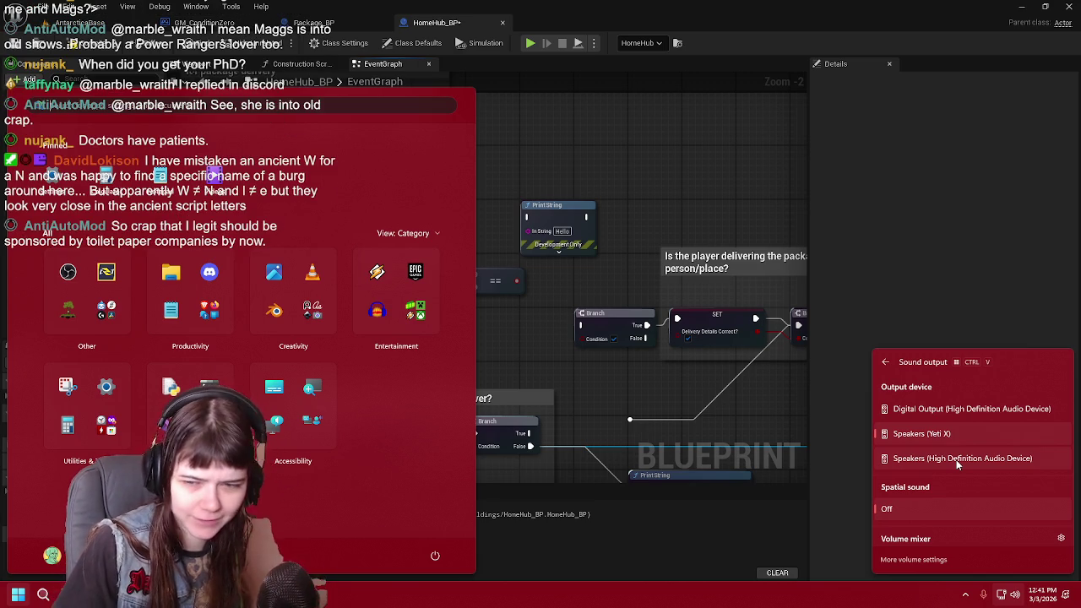
{"action": "left_click", "coordinate": [958, 461]}
{"action": "left_click", "coordinate": [962, 262]}
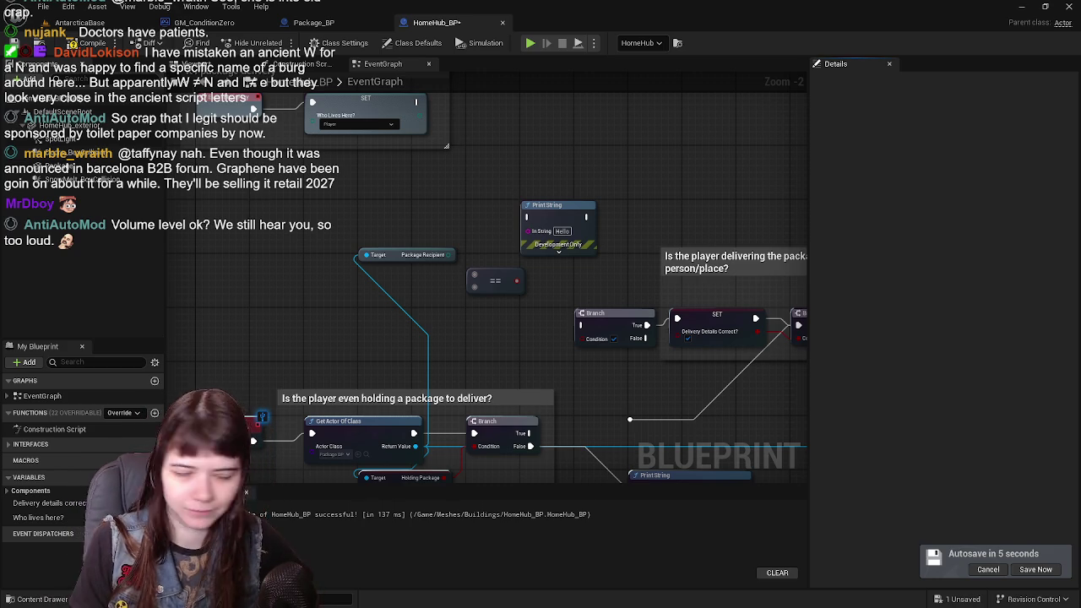
Save the project now from the autosave notice, then inspect the == node's B pin options.
{"action": "left_click", "coordinate": [1047, 576]}
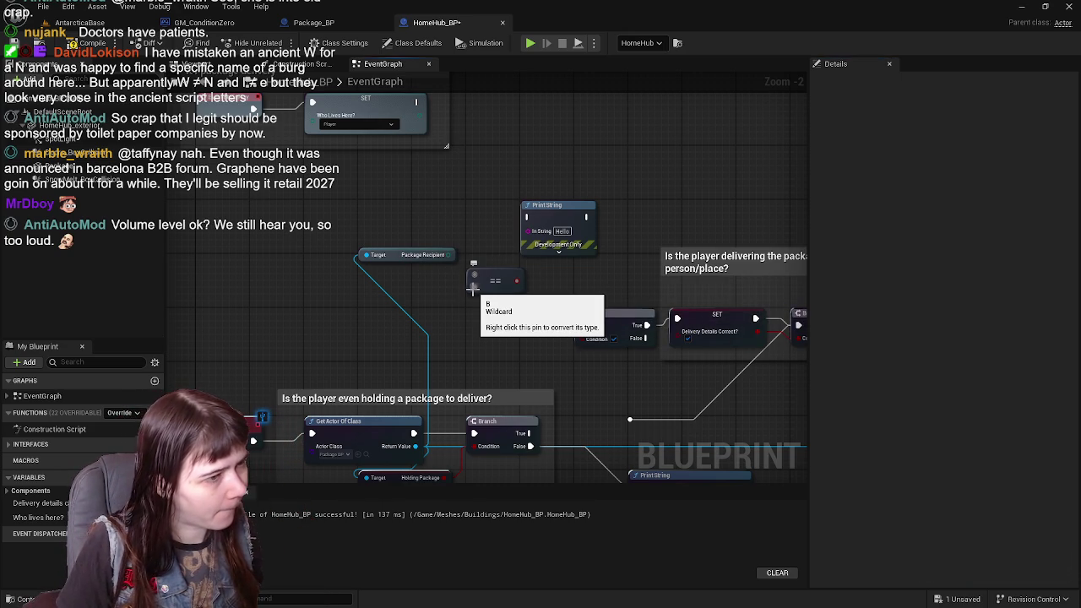
{"action": "right_click", "coordinate": [473, 288]}
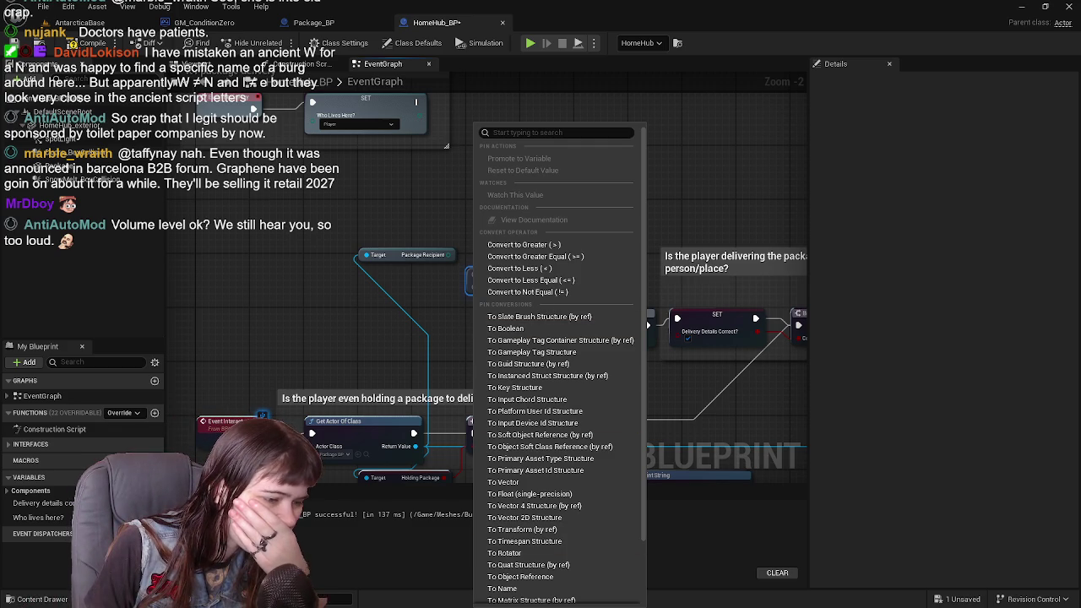
{"action": "left_click", "coordinate": [446, 307]}
{"action": "mouse_move", "coordinate": [446, 308]}
{"action": "left_mouse_down"}
{"action": "mouse_move", "coordinate": [448, 180]}
{"action": "mouse_move", "coordinate": [469, 267]}
{"action": "mouse_move", "coordinate": [397, 245]}
{"action": "mouse_move", "coordinate": [418, 274]}
{"action": "left_mouse_up"}
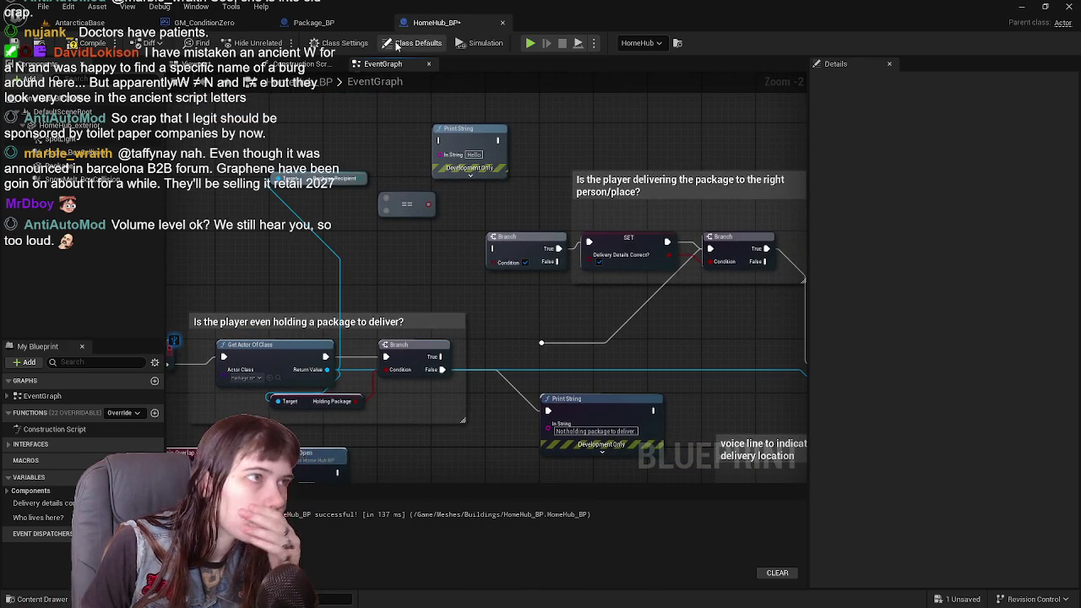
{"action": "left_click", "coordinate": [325, 21]}
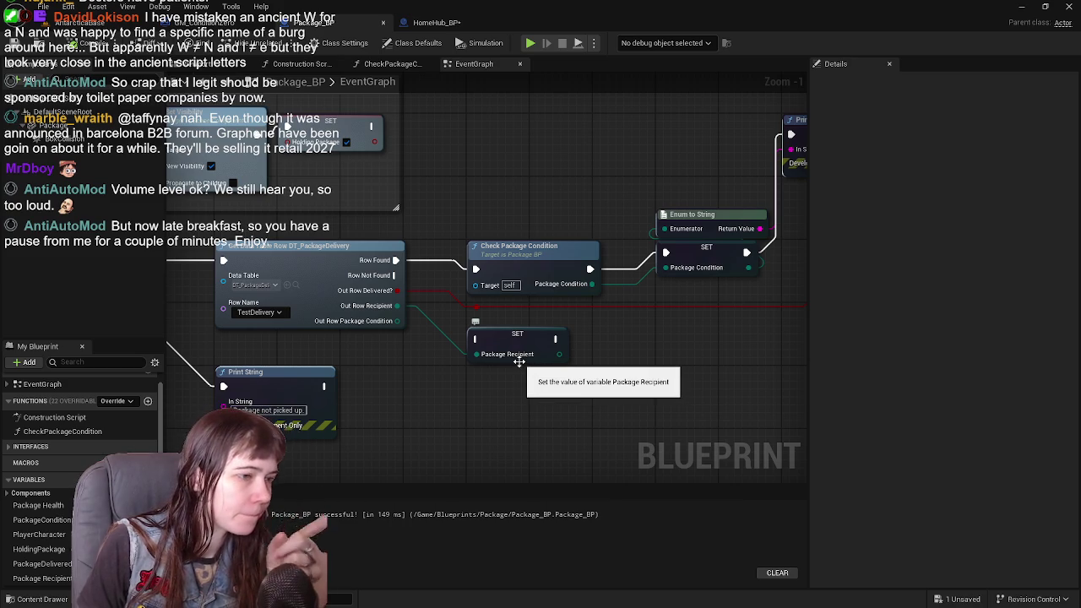
Move the SET Package Recipient node further down beneath Check Package Condition.
{"action": "mouse_move", "coordinate": [546, 326]}
{"action": "left_mouse_down"}
{"action": "mouse_move", "coordinate": [592, 341]}
{"action": "mouse_move", "coordinate": [435, 351]}
{"action": "mouse_move", "coordinate": [604, 403]}
{"action": "mouse_move", "coordinate": [652, 390]}
{"action": "left_mouse_up"}
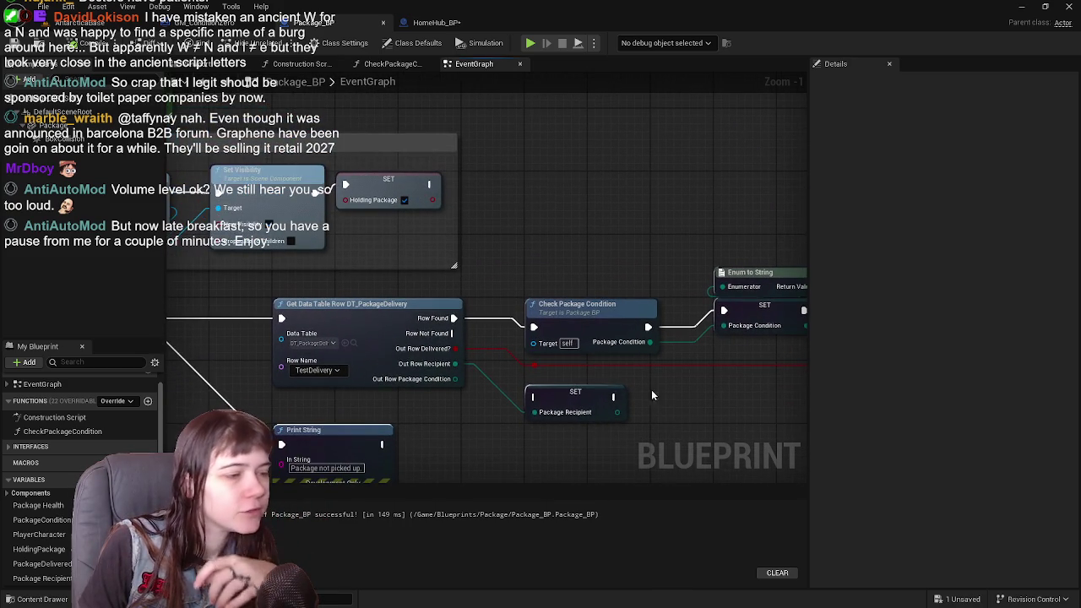
{"action": "left_click", "coordinate": [572, 395]}
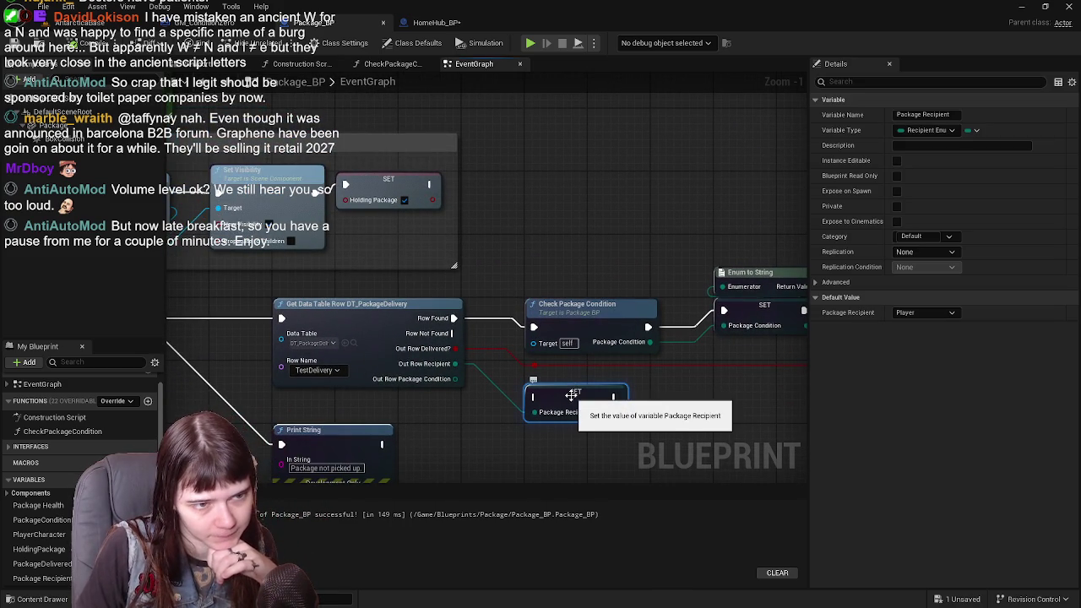
{"action": "left_click_drag", "start_coordinate": [571, 393], "coordinate": [539, 335]}
{"action": "key", "text": "Delete"}
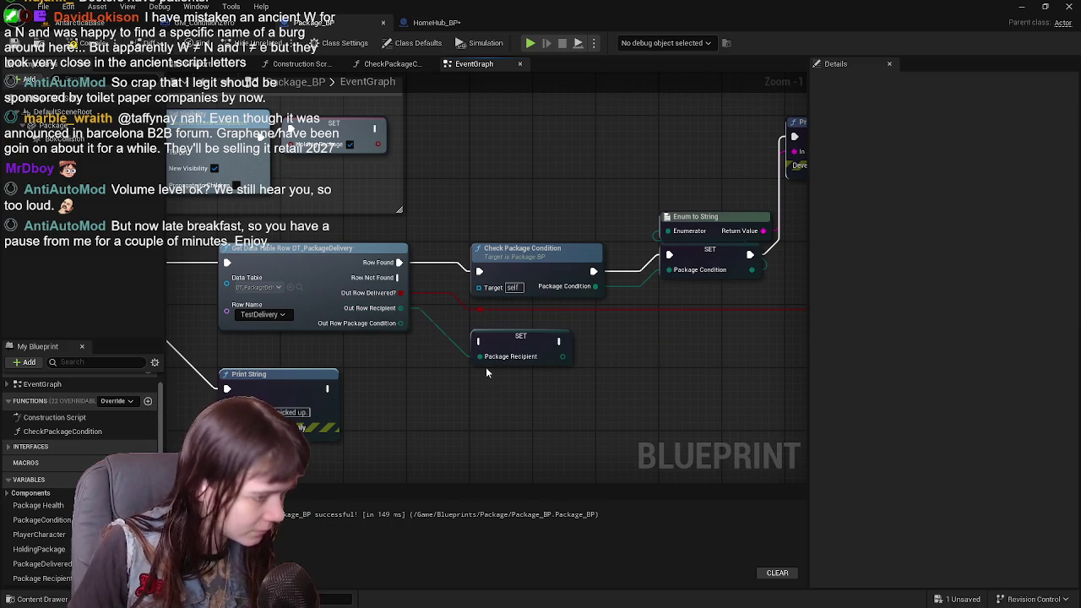
{"action": "key", "text": "ctrl+z"}
{"action": "left_click_drag", "start_coordinate": [511, 337], "coordinate": [502, 442]}
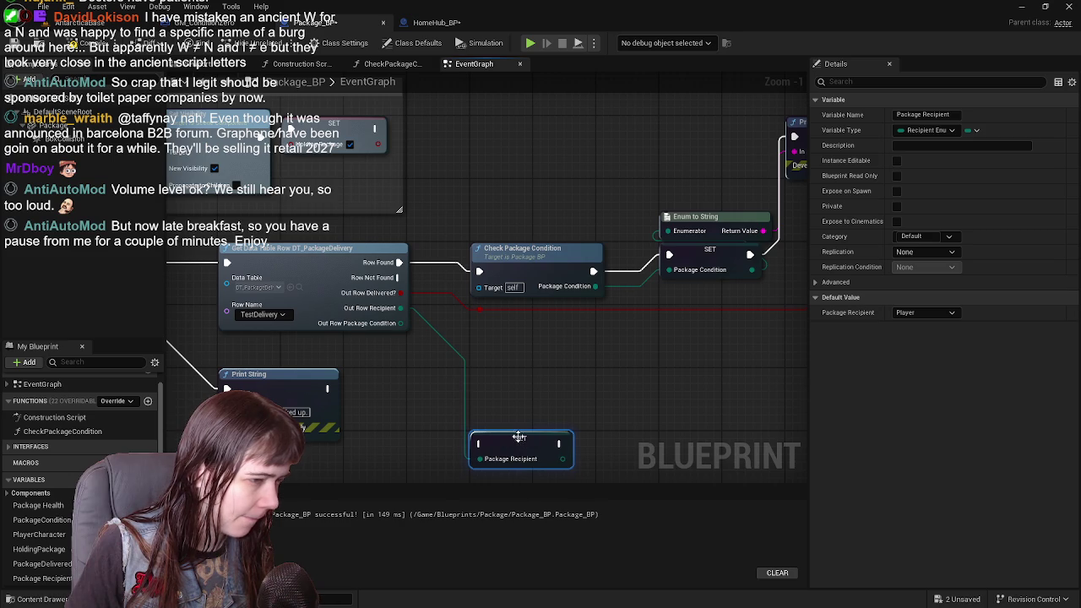
Try a Print String fed by Out Row Recipient, then delete it and its Enum to String node.
{"action": "right_click", "coordinate": [533, 366]}
{"action": "key", "text": "Up"}
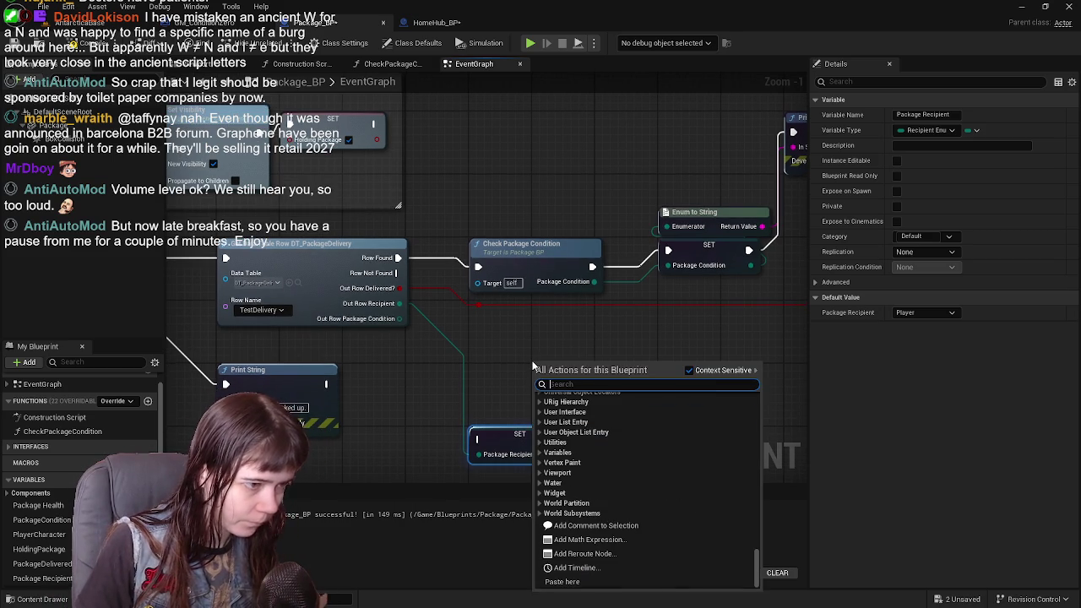
{"action": "type", "text": "print"}
{"action": "key", "text": "Return"}
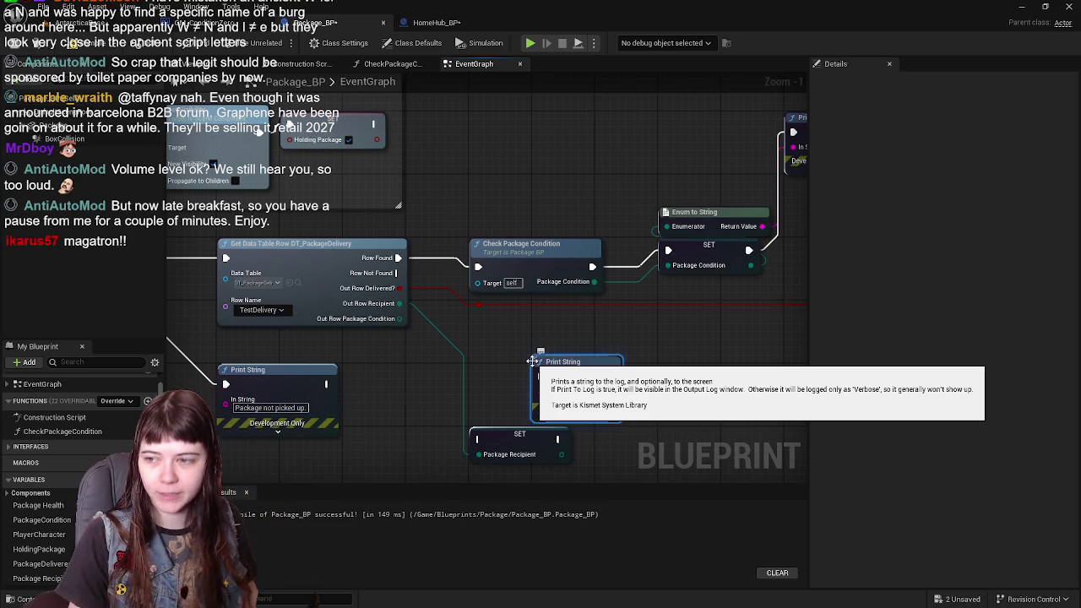
{"action": "left_click_drag", "start_coordinate": [580, 379], "coordinate": [579, 331]}
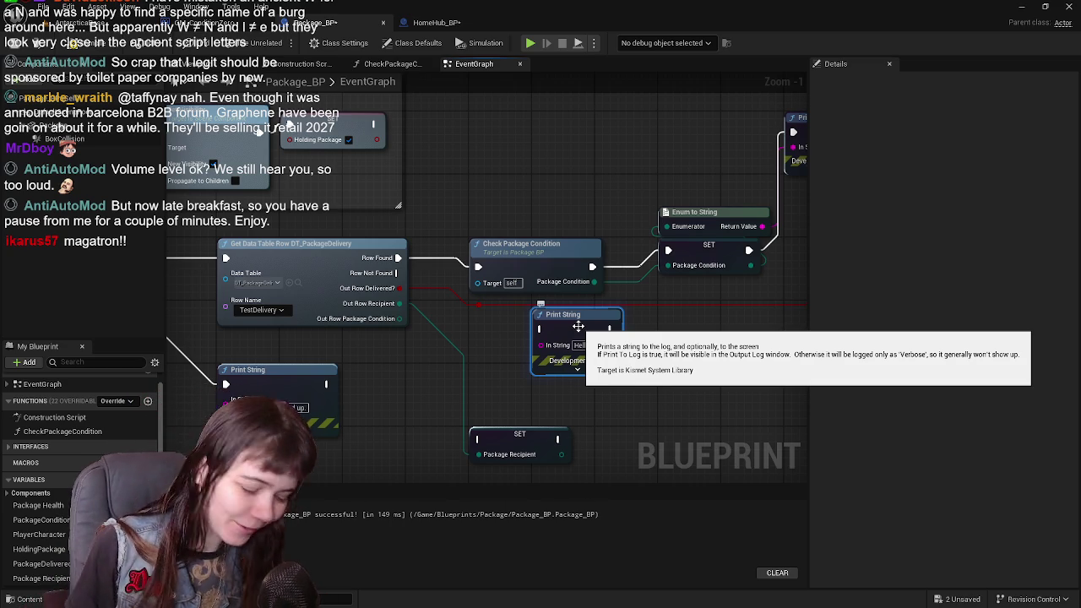
{"action": "mouse_move", "coordinate": [400, 303]}
{"action": "left_mouse_down"}
{"action": "mouse_move", "coordinate": [543, 348]}
{"action": "mouse_move", "coordinate": [531, 350]}
{"action": "mouse_move", "coordinate": [606, 385]}
{"action": "left_mouse_up"}
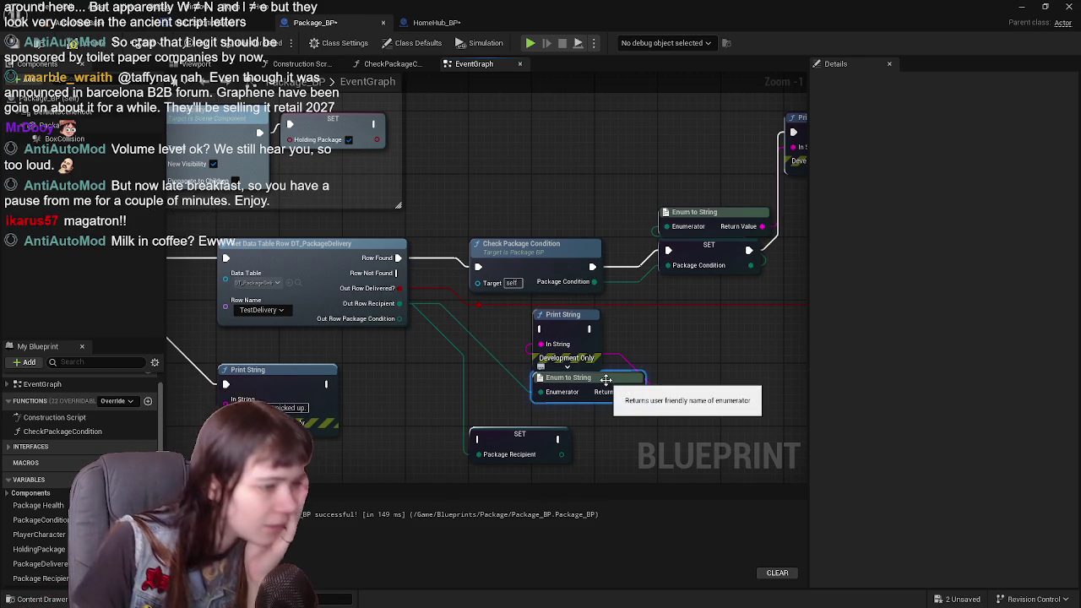
{"action": "right_click", "coordinate": [538, 349]}
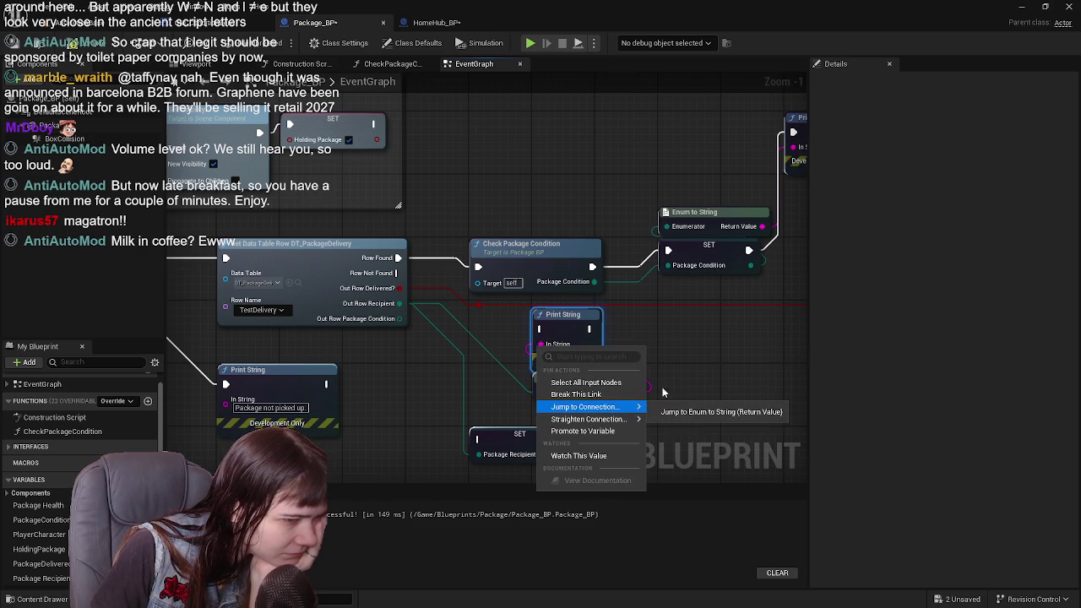
{"action": "left_click", "coordinate": [690, 344]}
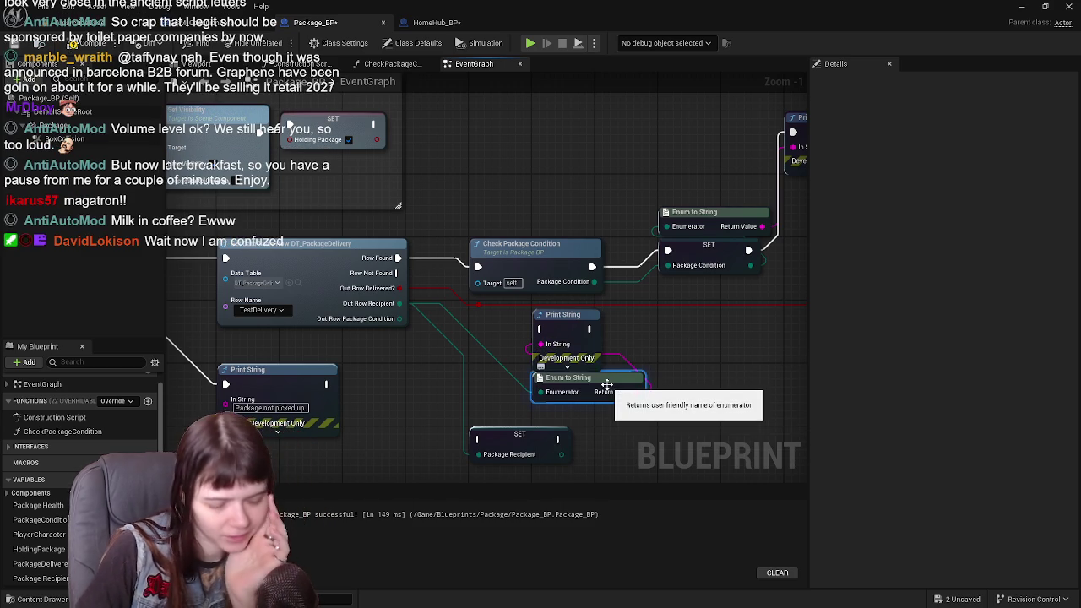
{"action": "key", "text": "Delete"}
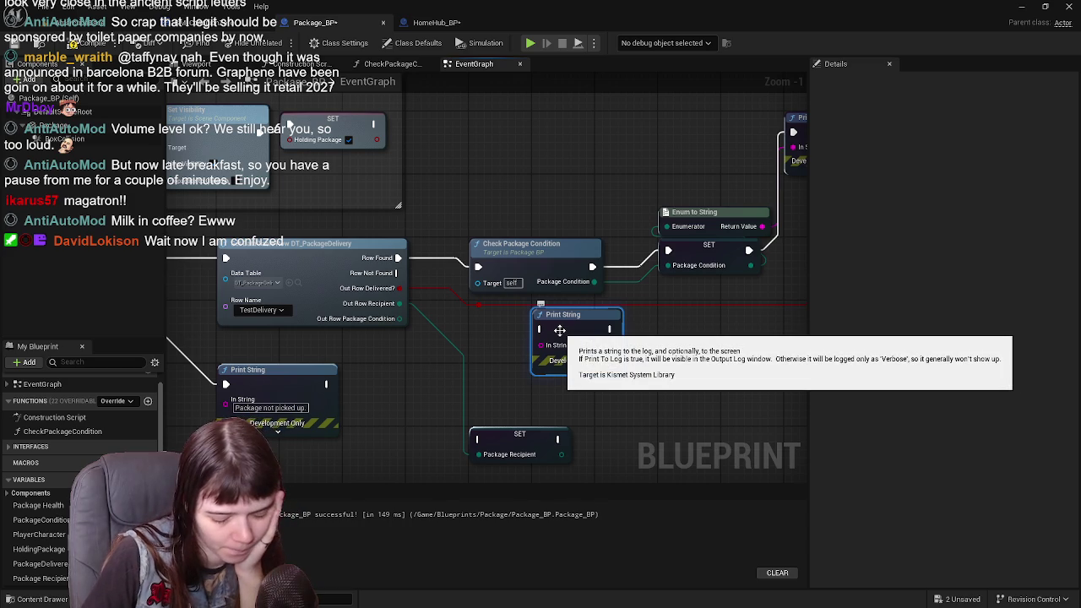
{"action": "key", "text": "Delete"}
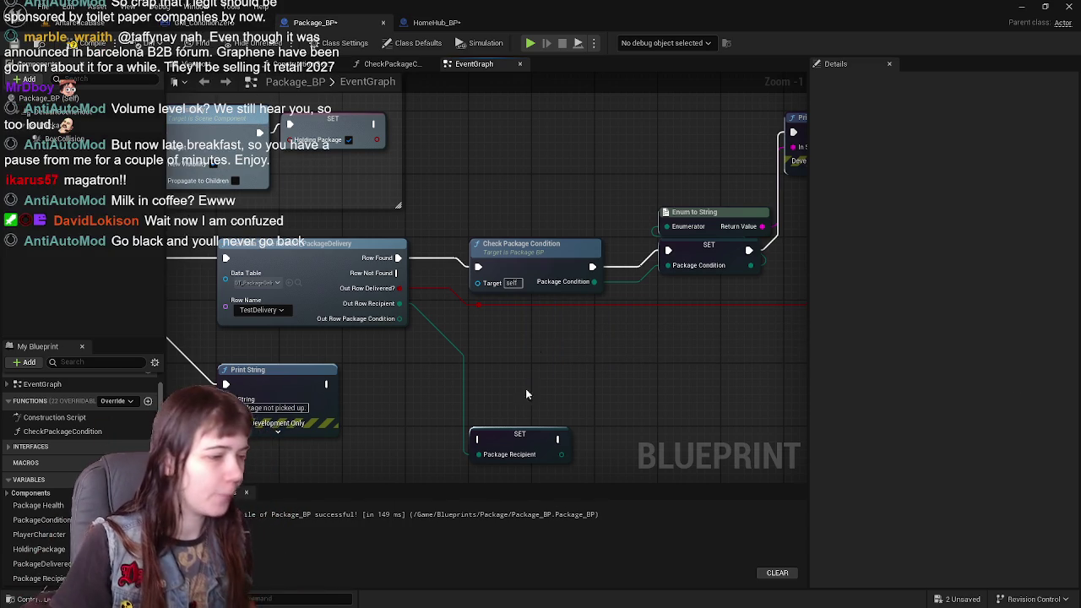
Move SET Package Recipient back up and glance between the HomeHub_BP and Package_BP graphs.
{"action": "left_click_drag", "start_coordinate": [502, 441], "coordinate": [509, 376]}
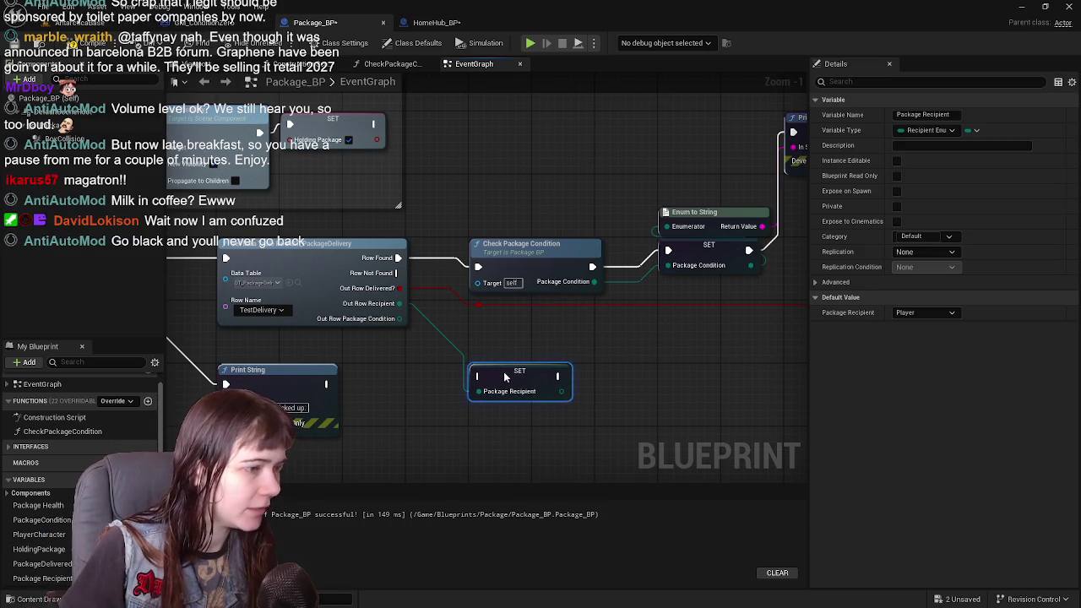
{"action": "left_click", "coordinate": [437, 22]}
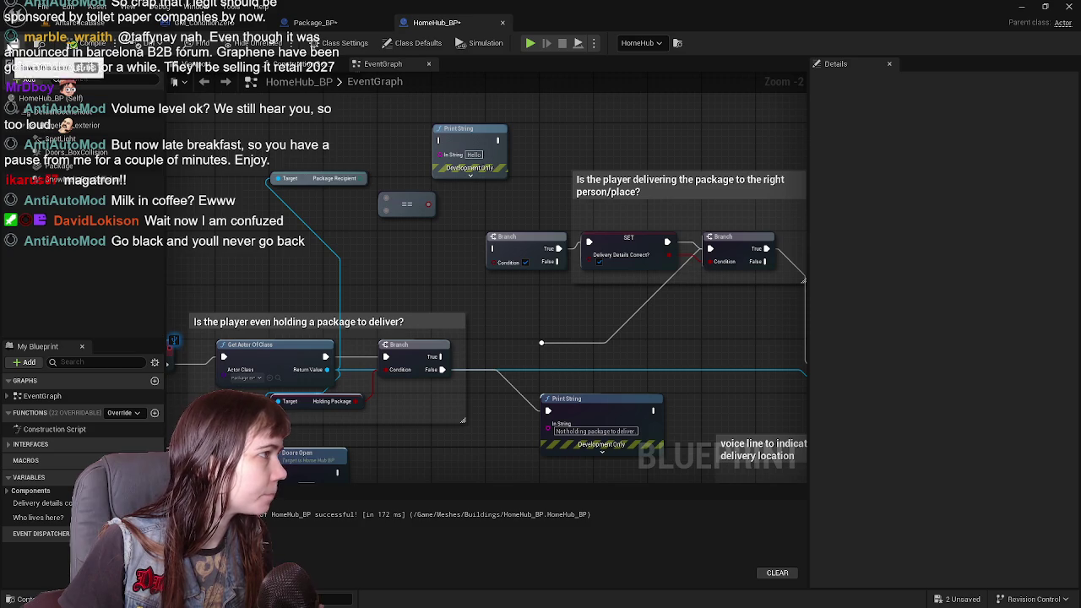
{"action": "left_click", "coordinate": [315, 22]}
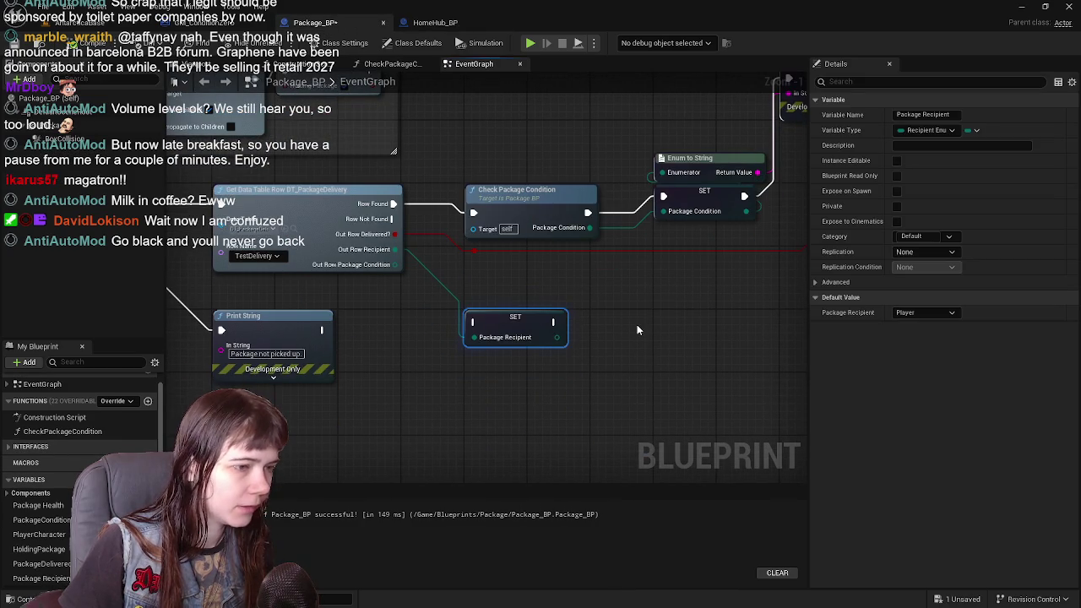
Add a Format Text node and place it beneath the SET Package Recipient node.
{"action": "right_click", "coordinate": [616, 329]}
{"action": "type", "text": "format"}
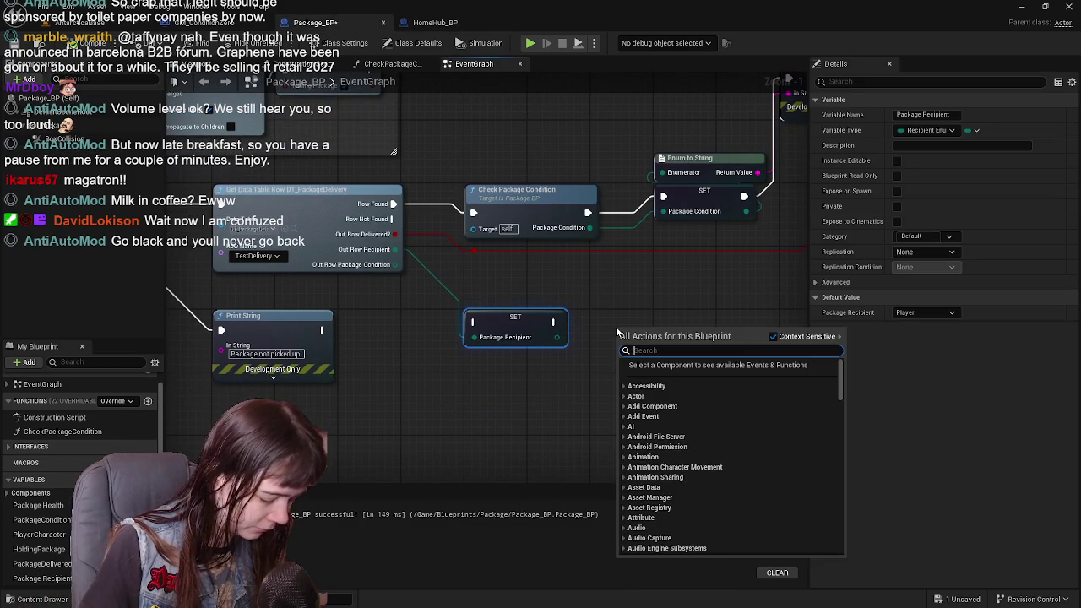
{"action": "left_click", "coordinate": [703, 517]}
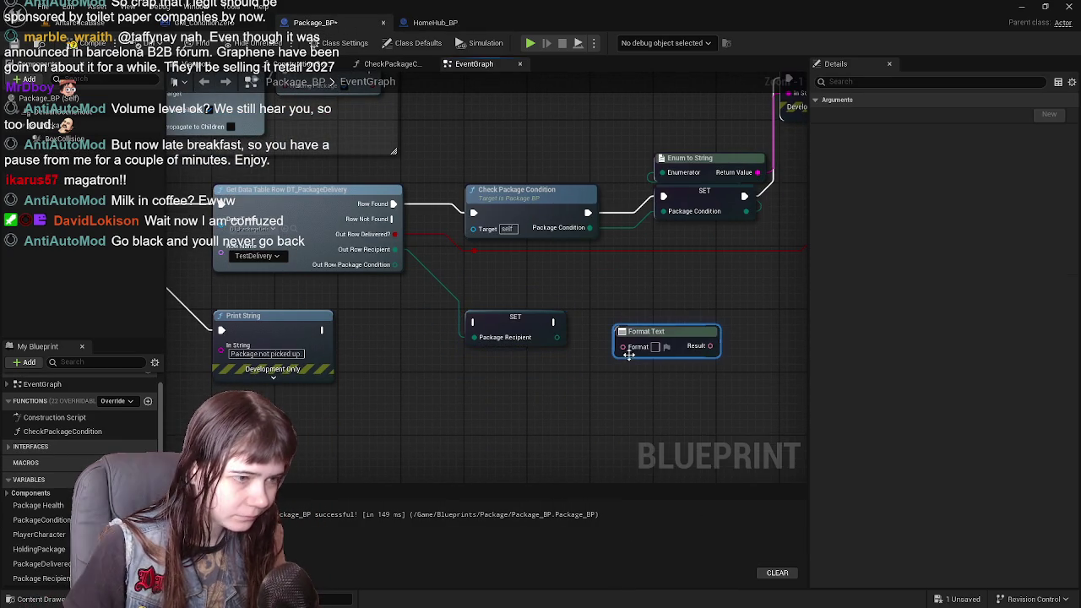
{"action": "left_click_drag", "start_coordinate": [667, 330], "coordinate": [516, 379]}
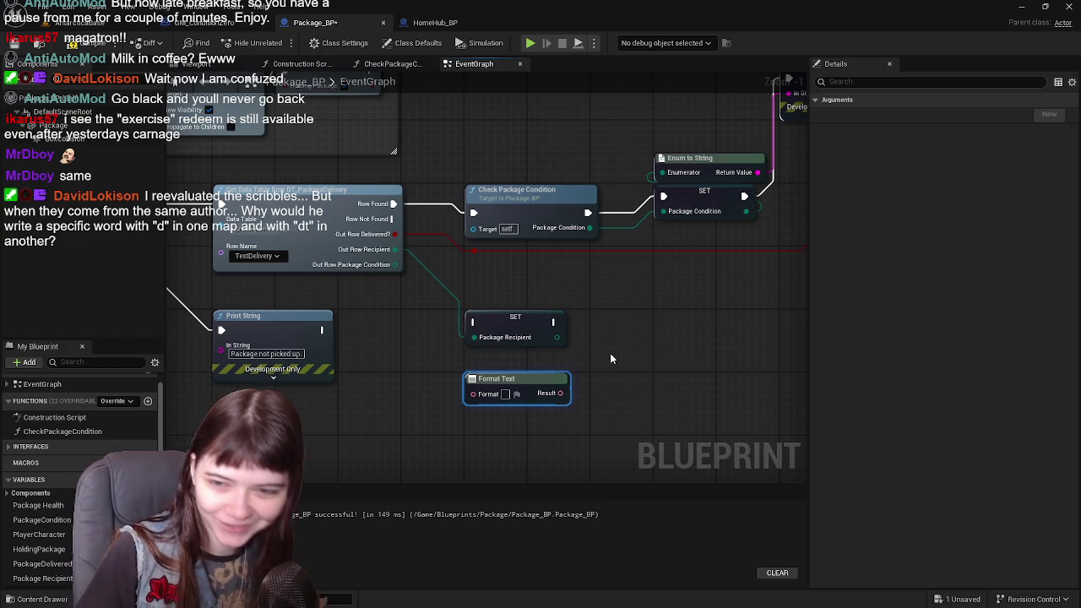
Save Package_BP and nudge the Format Text node slightly.
{"action": "key", "text": "ctrl+s"}
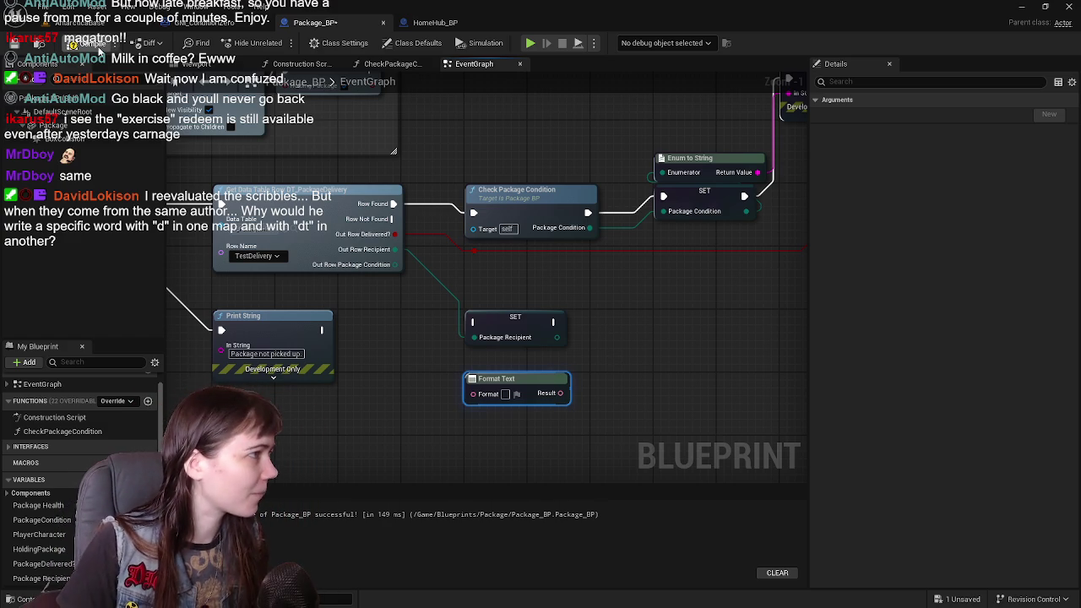
{"action": "mouse_move", "coordinate": [538, 344]}
{"action": "left_mouse_down"}
{"action": "mouse_move", "coordinate": [664, 341]}
{"action": "mouse_move", "coordinate": [535, 343]}
{"action": "left_mouse_up"}
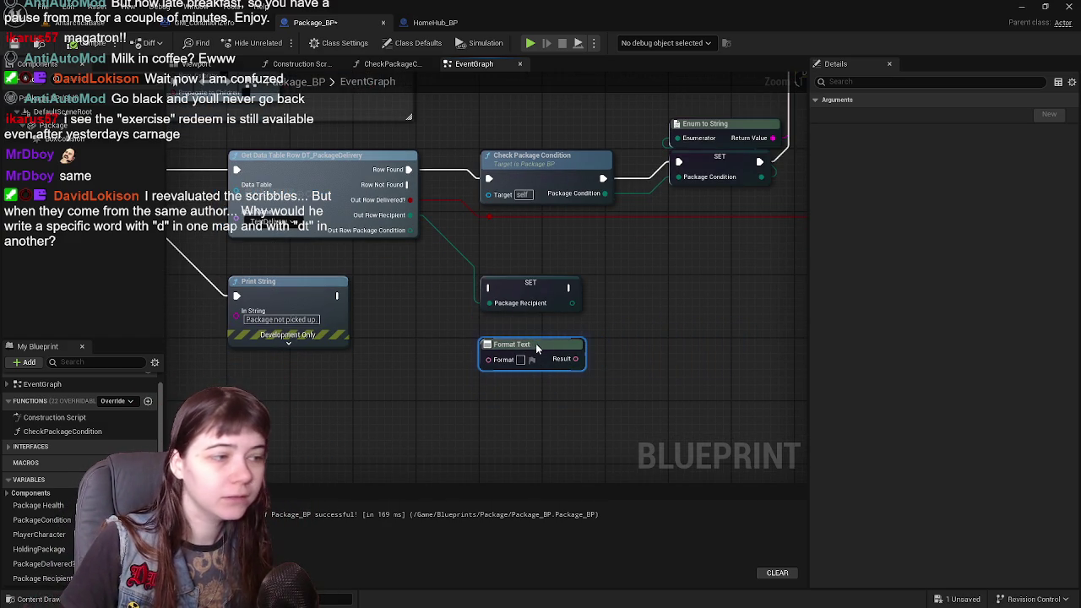
{"action": "right_click", "coordinate": [653, 311]}
Add a Print String node fed by the Format Text Result pin, then save Package_BP.
{"action": "type", "text": "print string"}
{"action": "key", "text": "Return"}
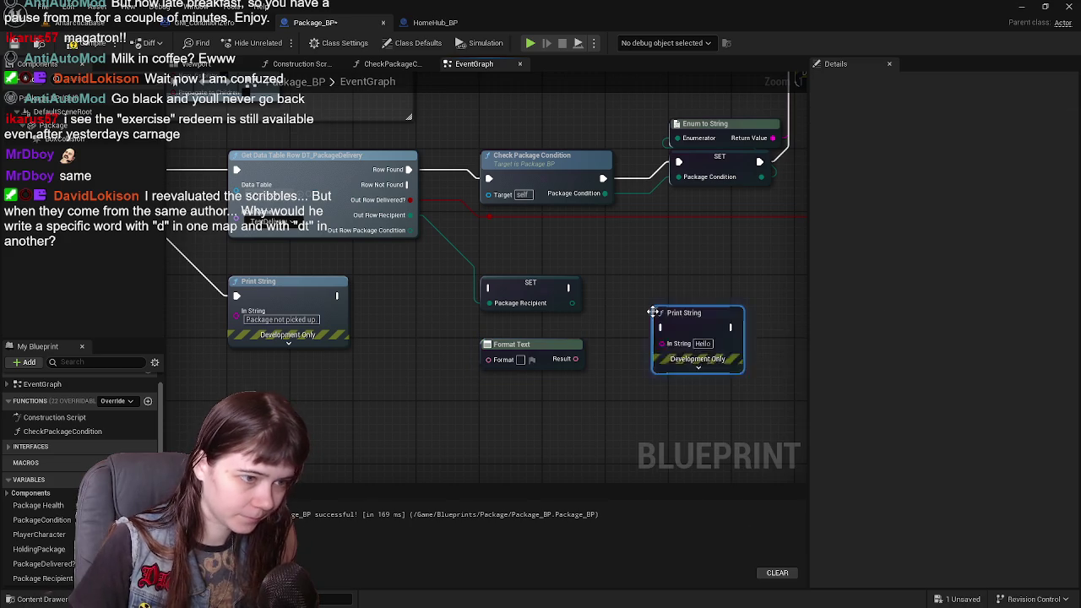
{"action": "mouse_move", "coordinate": [526, 367]}
{"action": "left_mouse_down"}
{"action": "mouse_move", "coordinate": [623, 331]}
{"action": "mouse_move", "coordinate": [578, 348]}
{"action": "mouse_move", "coordinate": [640, 364]}
{"action": "mouse_move", "coordinate": [652, 357]}
{"action": "left_mouse_up"}
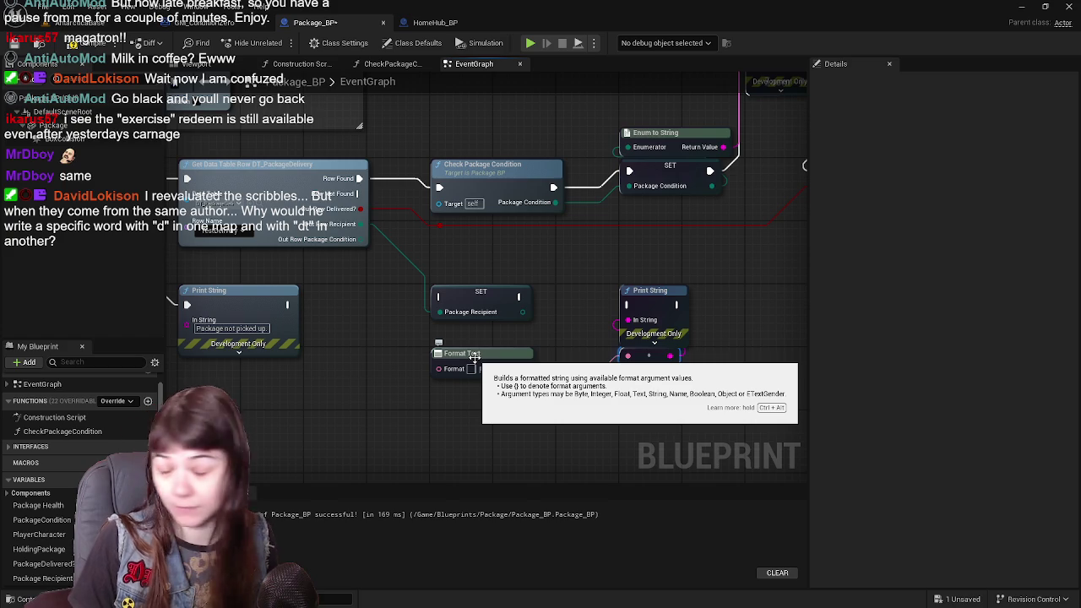
{"action": "left_click_drag", "start_coordinate": [372, 354], "coordinate": [399, 309]}
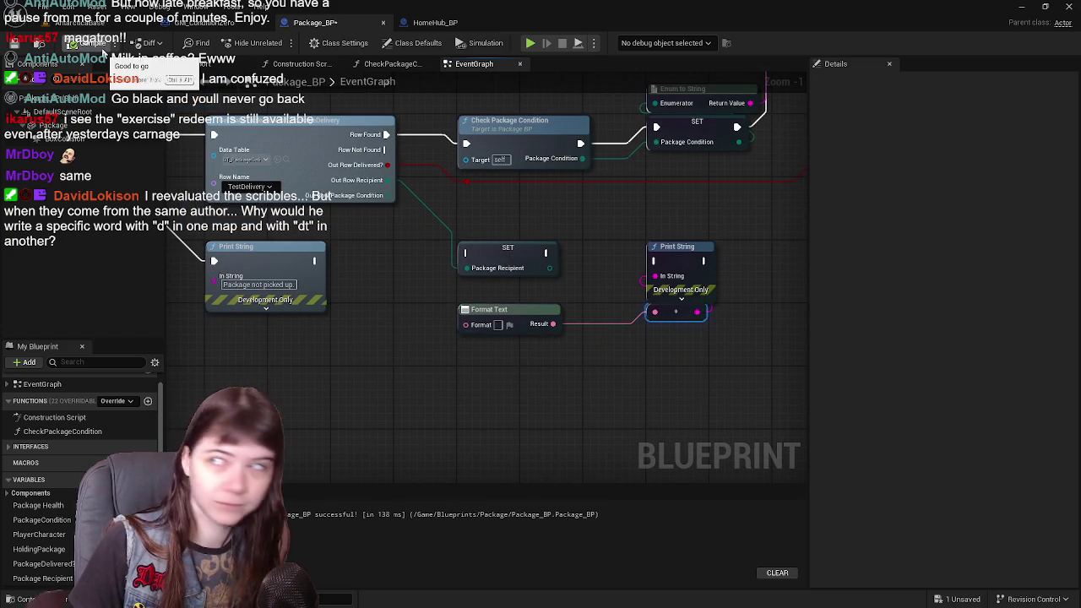
{"action": "key", "text": "ctrl+s"}
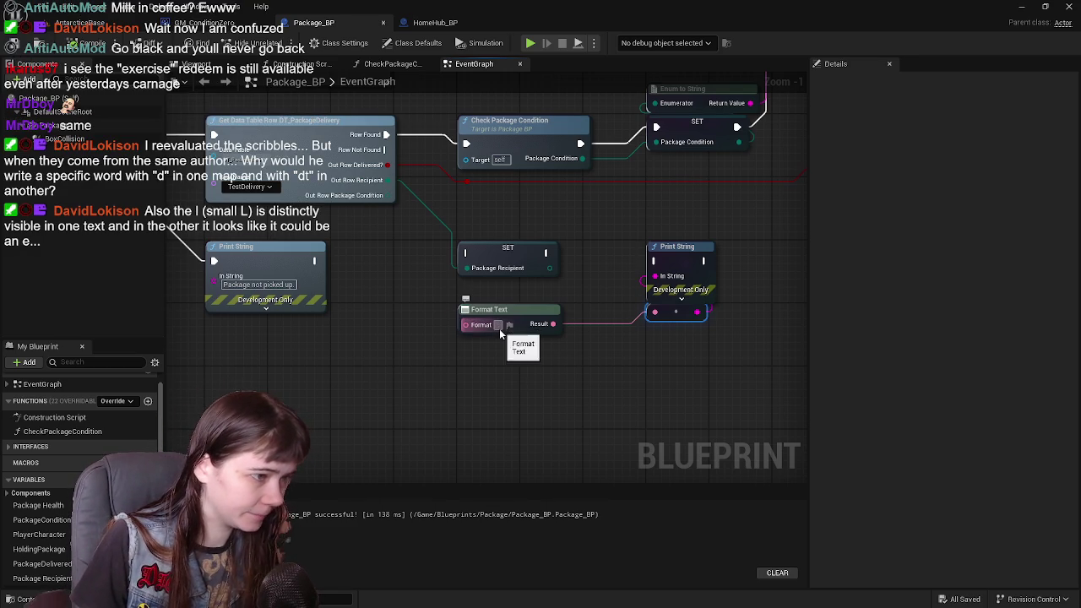
Set the Format Text pattern to 'Package Recipient Enum: {Package Recipient}' and drag the recipient value toward its new input.
{"action": "type", "text": "Packa"}
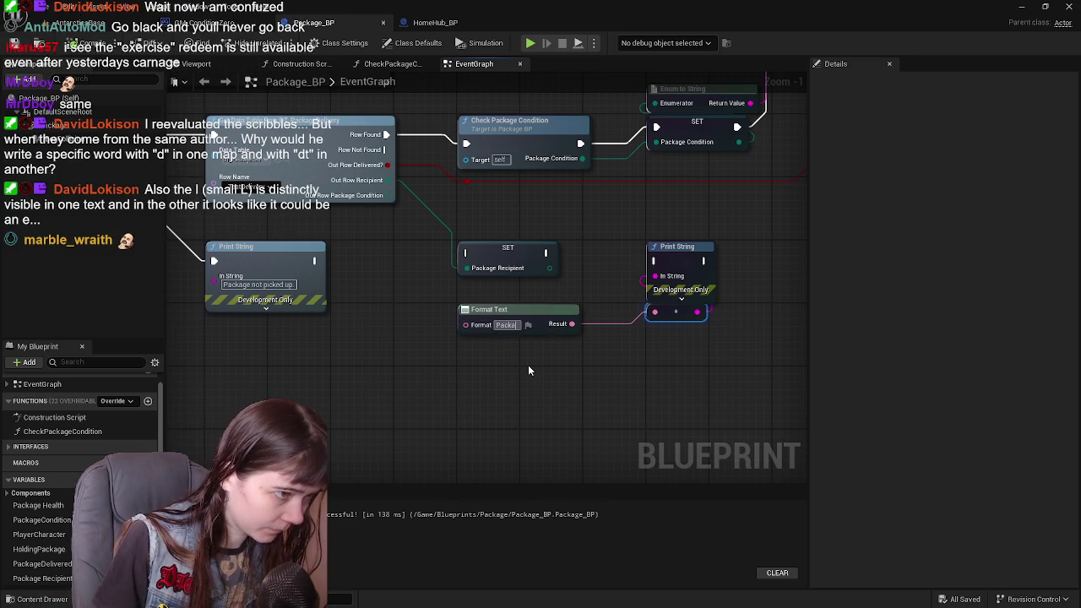
{"action": "type", "text": "ge Recip"}
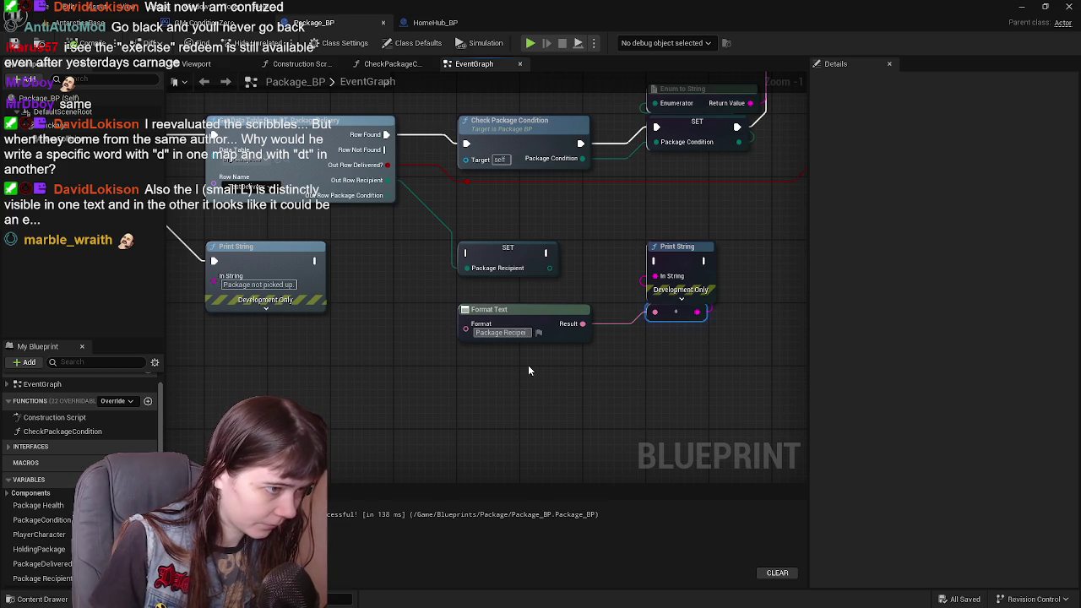
{"action": "type", "text": "ient Enu"}
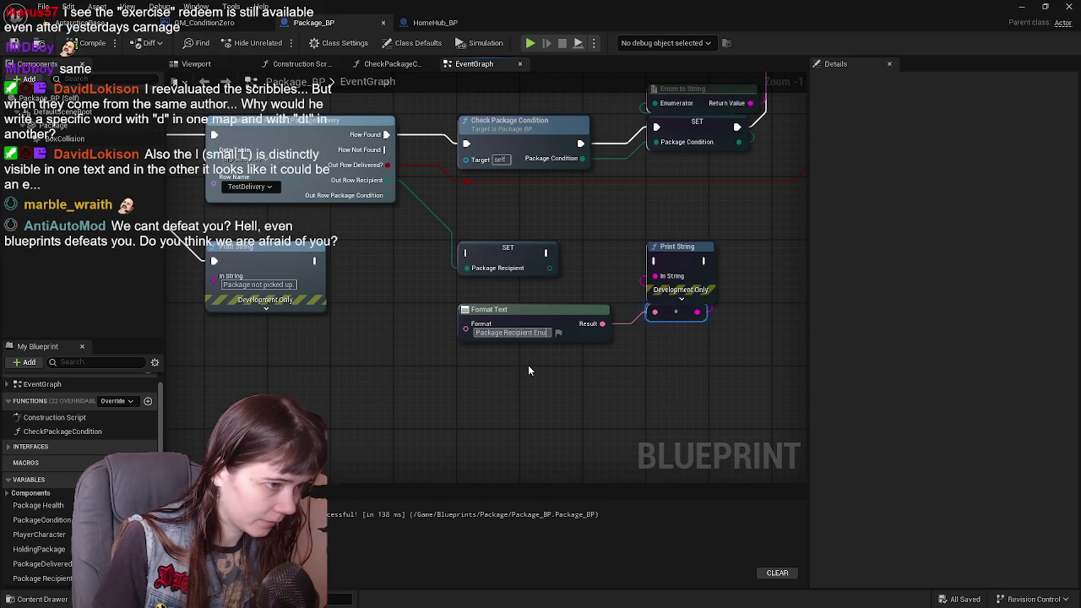
{"action": "type", "text": "m{}"}
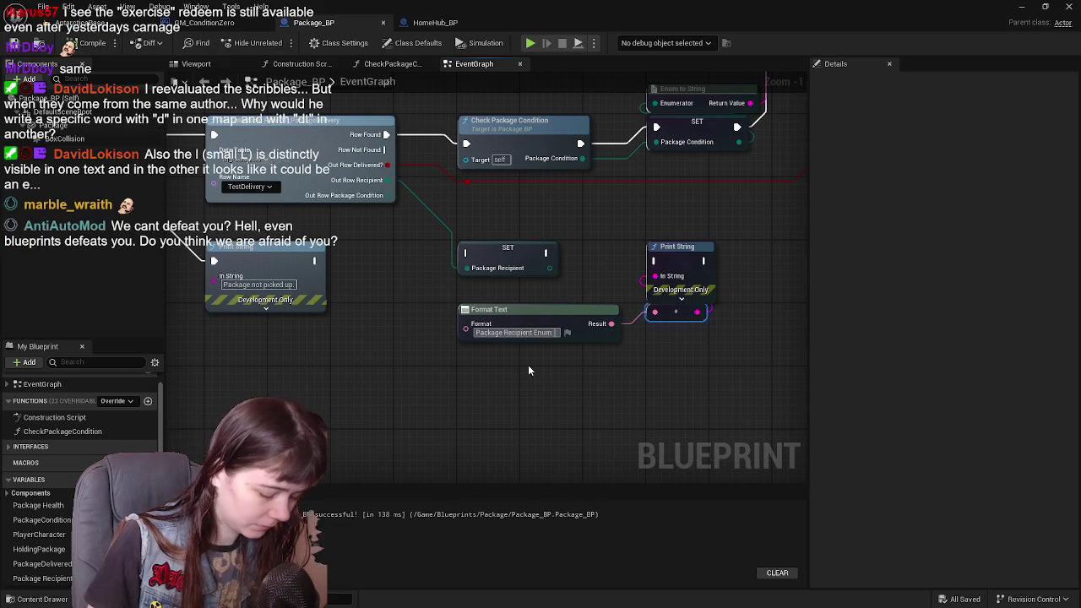
{"action": "type", "text": "{}"}
{"action": "key", "text": "Return"}
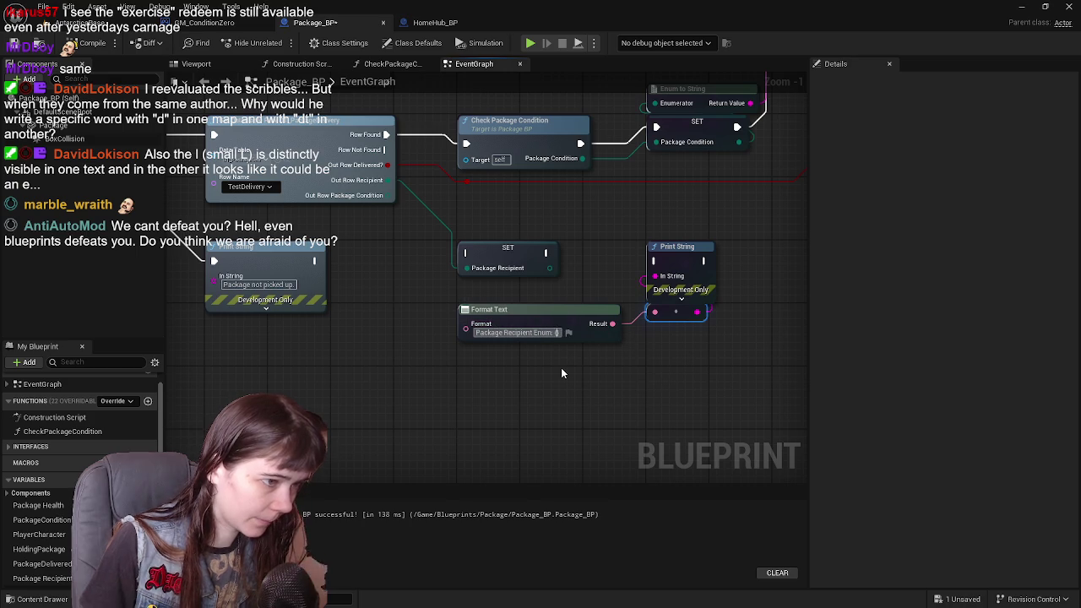
{"action": "type", "text": "Package"}
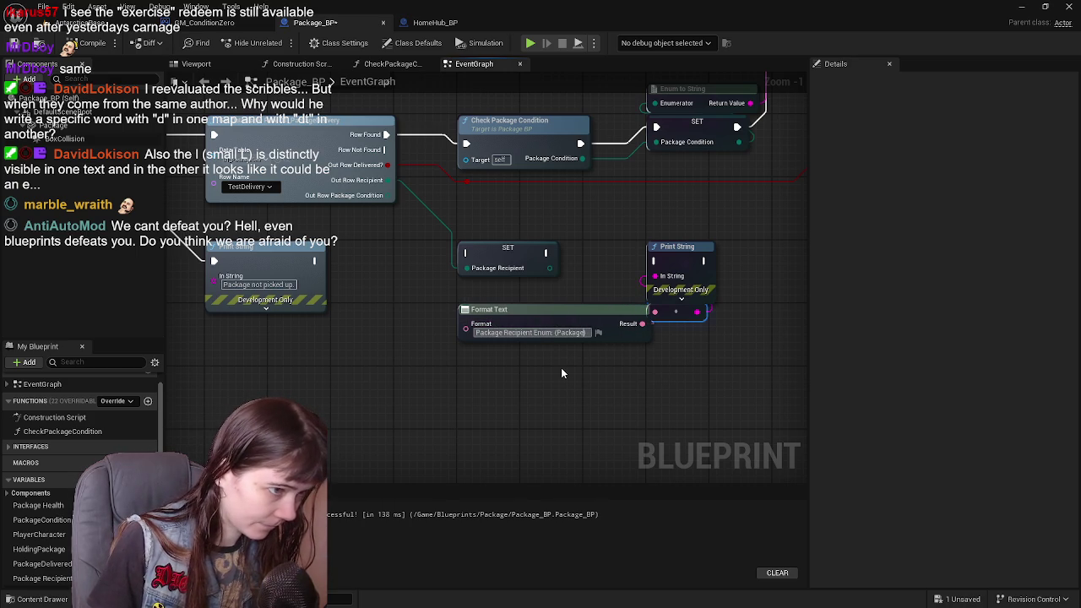
{"action": "type", "text": " Recipient}"}
{"action": "key", "text": "Return"}
{"action": "mouse_move", "coordinate": [549, 267]}
{"action": "left_mouse_down"}
{"action": "mouse_move", "coordinate": [486, 321]}
{"action": "mouse_move", "coordinate": [471, 353]}
{"action": "left_mouse_up"}
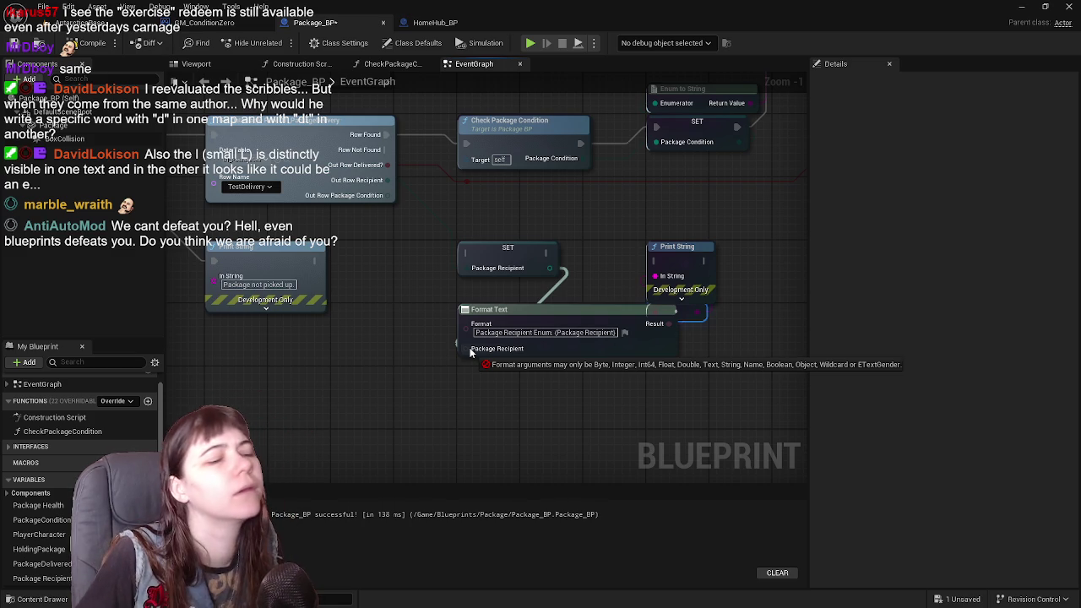
{"action": "mouse_move", "coordinate": [471, 353]}
{"action": "left_mouse_down"}
{"action": "mouse_move", "coordinate": [498, 299]}
{"action": "mouse_move", "coordinate": [396, 321]}
{"action": "left_mouse_up"}
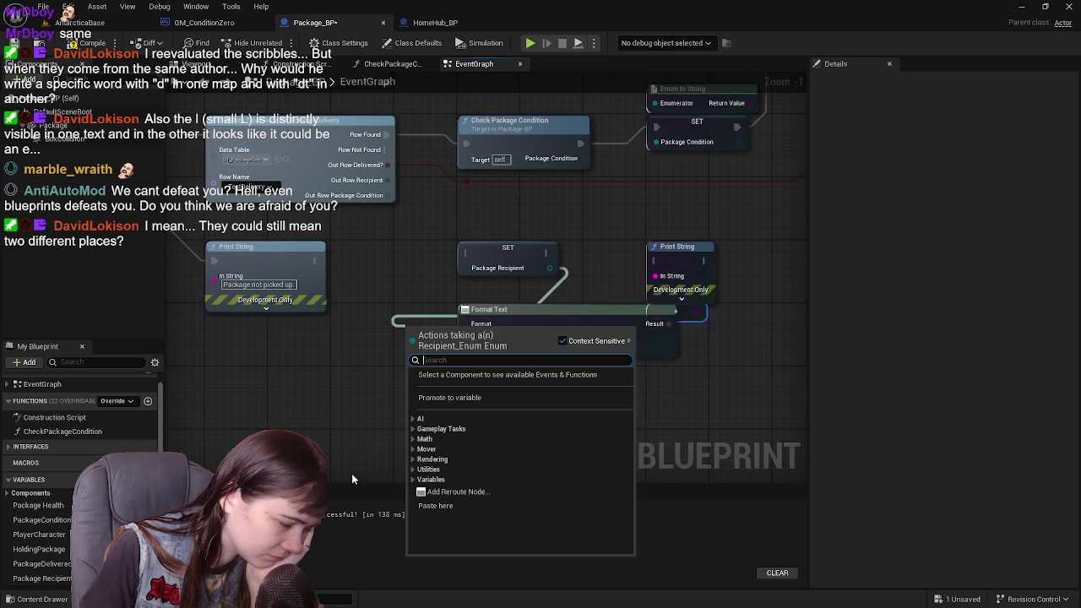
Try adding a Byte to Enum conversion node for the recipient wire, then delete it.
{"action": "left_click", "coordinate": [414, 479]}
{"action": "left_click", "coordinate": [413, 480]}
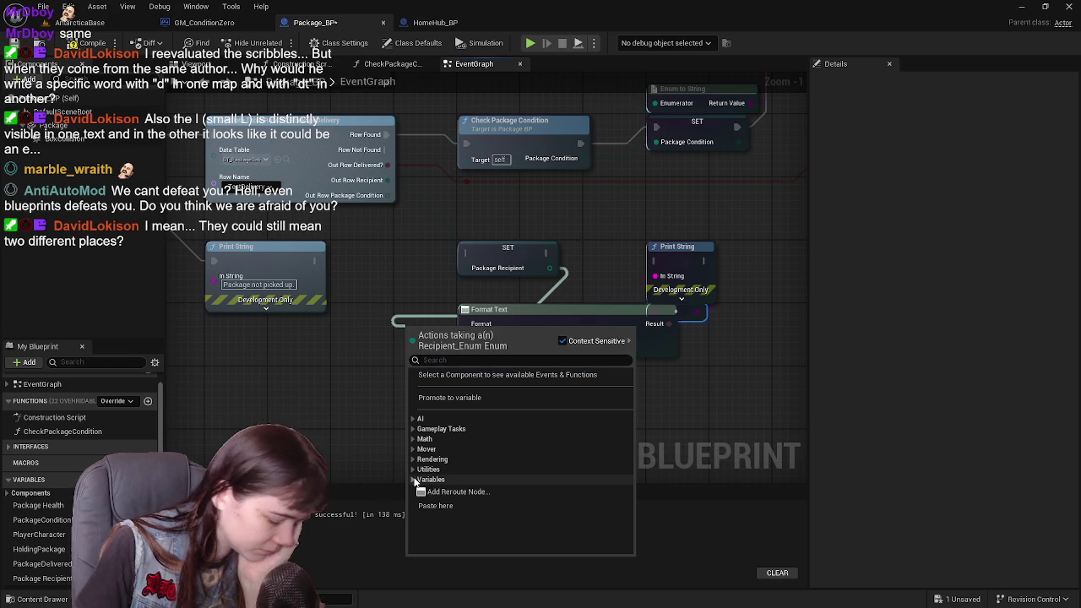
{"action": "left_click", "coordinate": [512, 361]}
{"action": "type", "text": "to"}
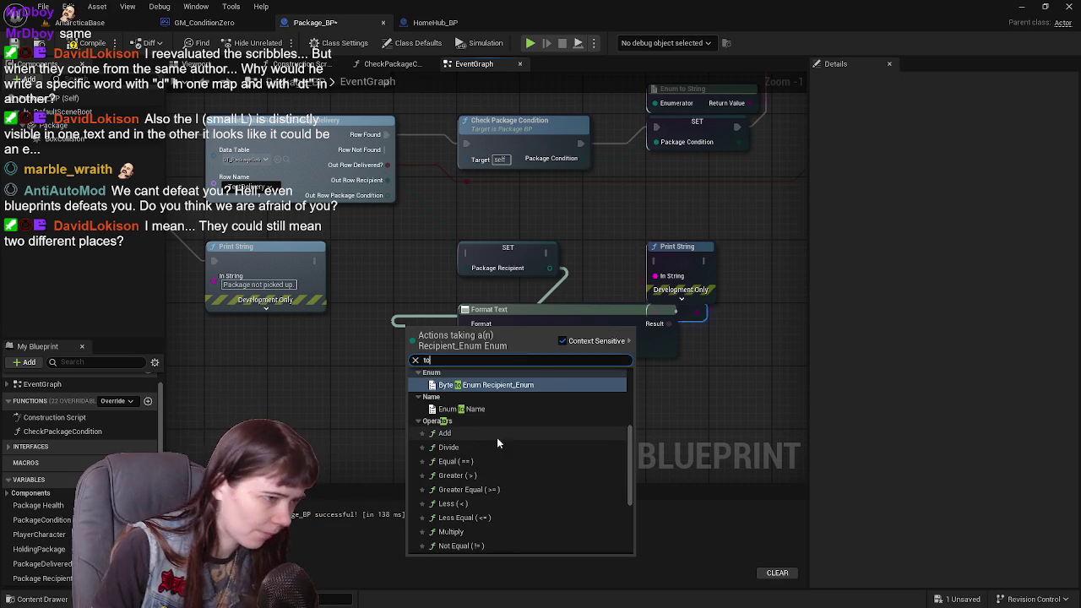
{"action": "left_click", "coordinate": [497, 386]}
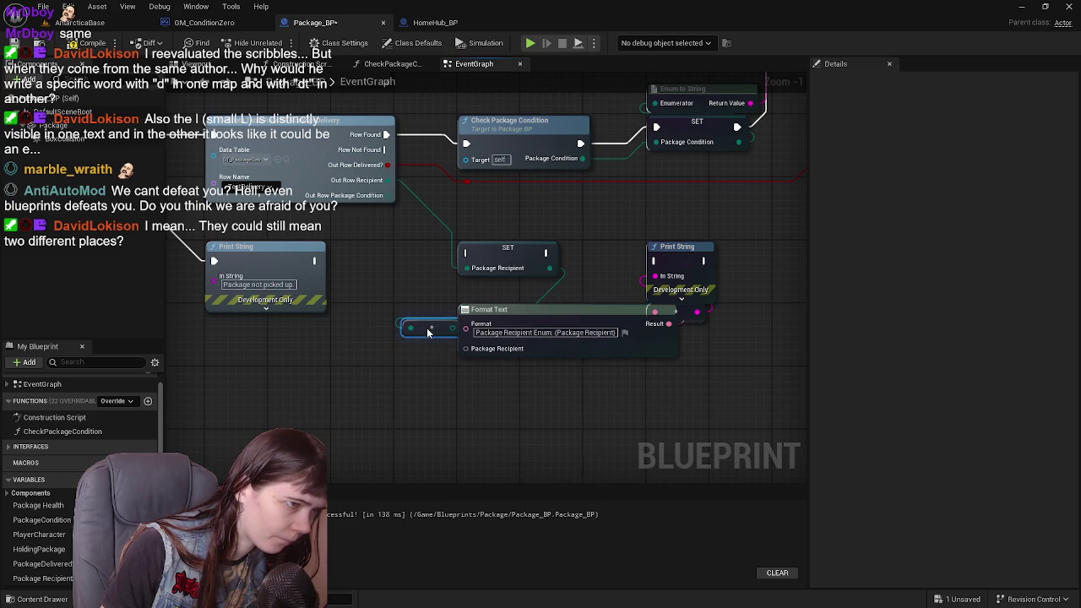
{"action": "left_click_drag", "start_coordinate": [427, 342], "coordinate": [464, 390]}
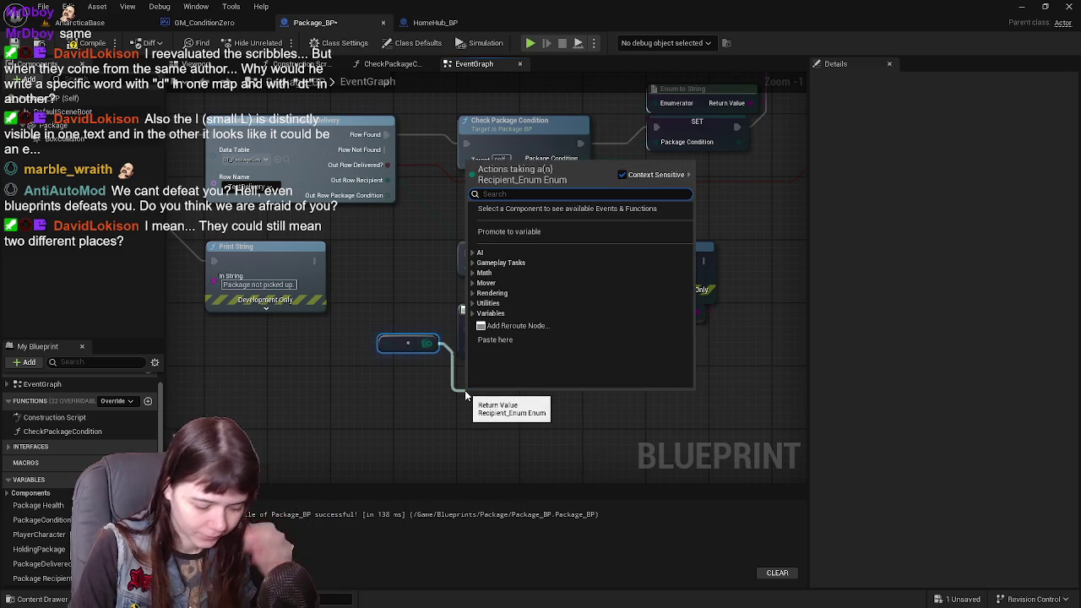
{"action": "left_click", "coordinate": [462, 412]}
{"action": "left_click", "coordinate": [414, 344]}
{"action": "key", "text": "Delete"}
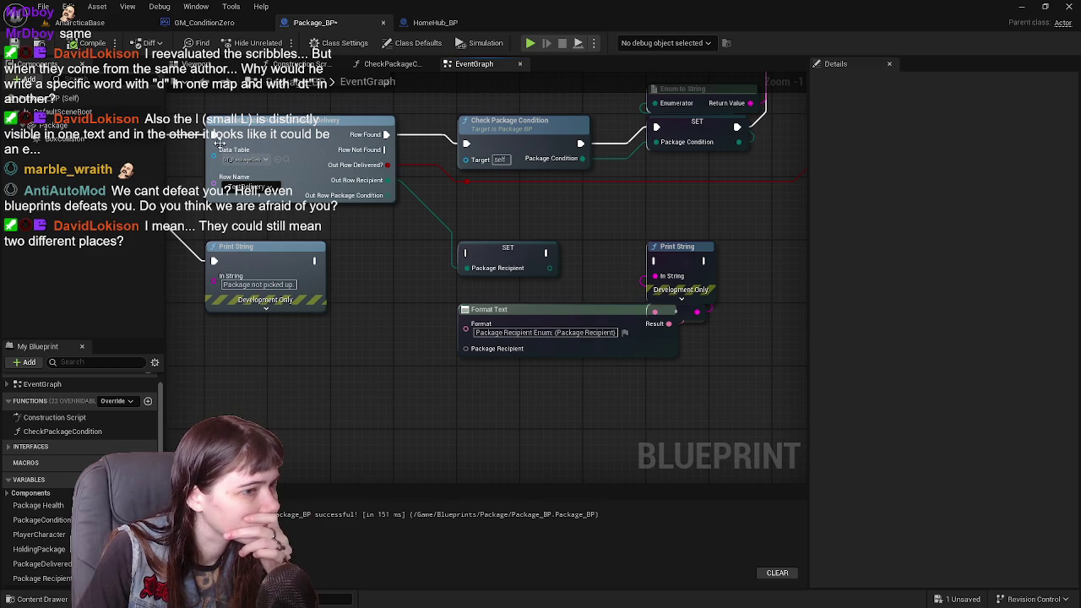
Shift the Format Text node slightly left, then switch to the HomeHub_BP blueprint.
{"action": "scroll", "coordinate": [537, 229], "scroll_direction": "down", "scroll_amount": 1}
{"action": "scroll", "coordinate": [537, 229], "scroll_direction": "up", "scroll_amount": 1}
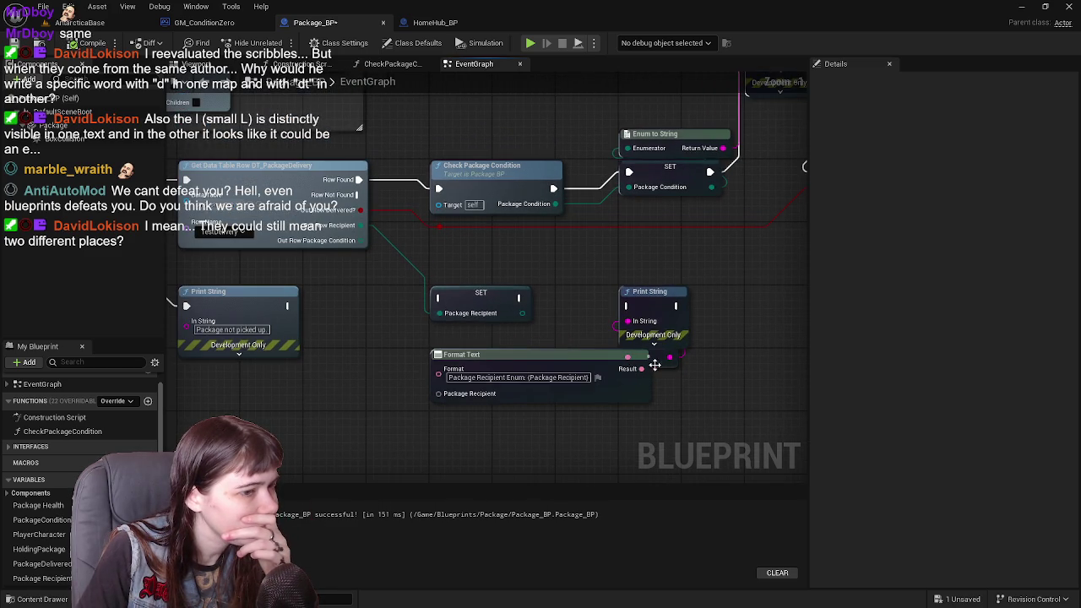
{"action": "left_click", "coordinate": [543, 360]}
{"action": "left_click_drag", "start_coordinate": [543, 361], "coordinate": [512, 356]}
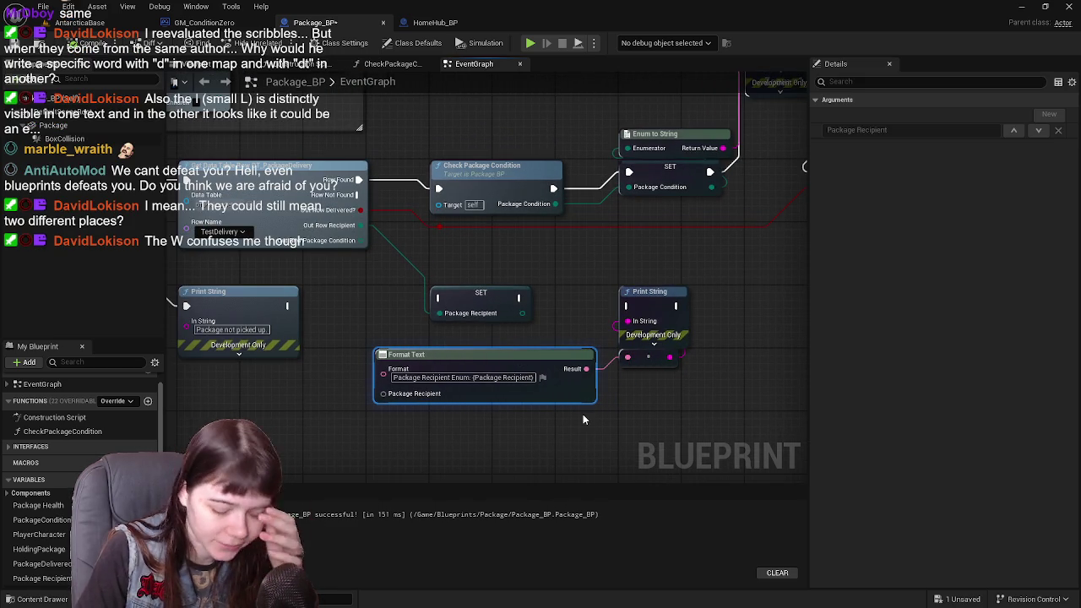
{"action": "left_click_drag", "start_coordinate": [523, 362], "coordinate": [515, 362]}
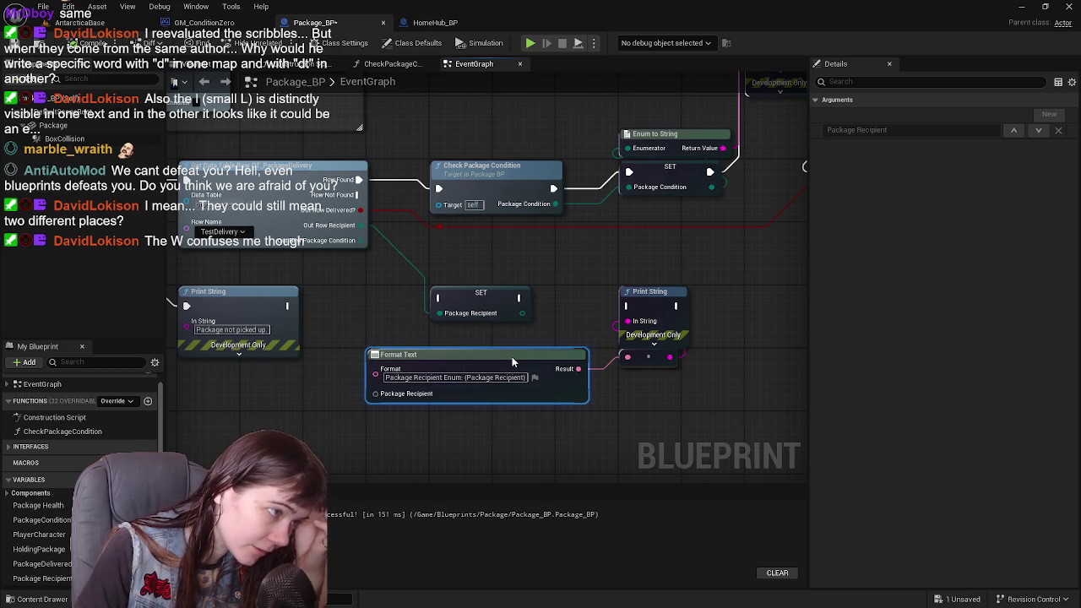
{"action": "left_click", "coordinate": [600, 429]}
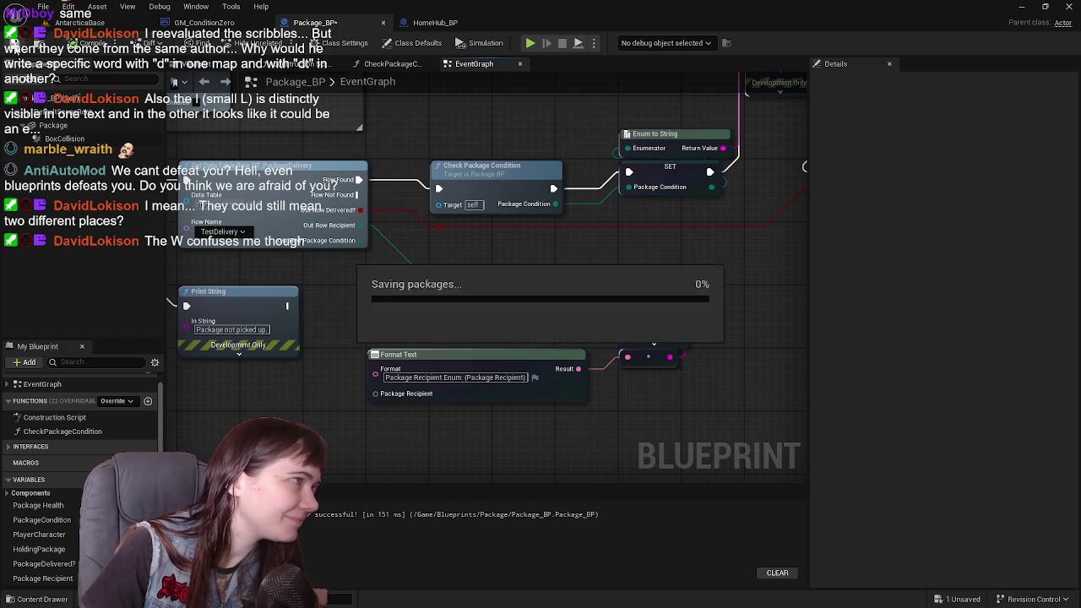
{"action": "left_click", "coordinate": [435, 23]}
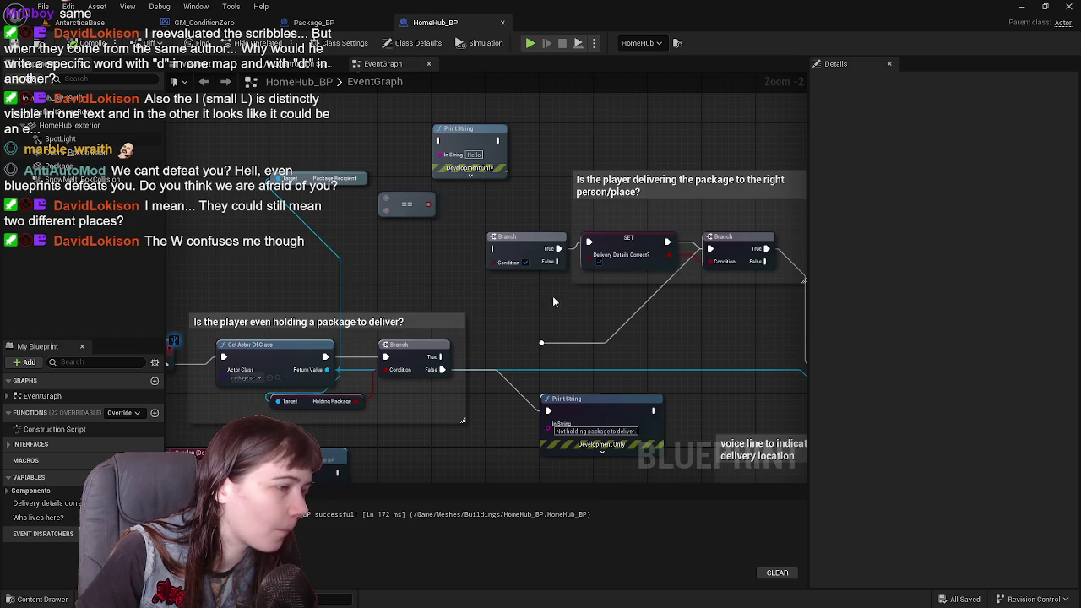
{"action": "left_click", "coordinate": [334, 26]}
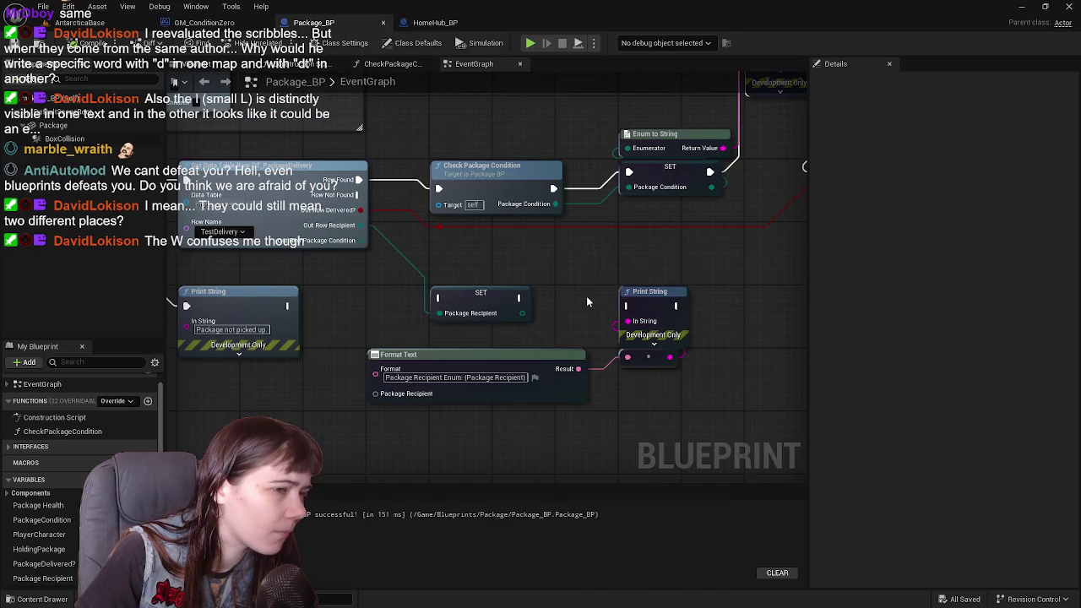
{"action": "left_click_drag", "start_coordinate": [588, 302], "coordinate": [602, 313]}
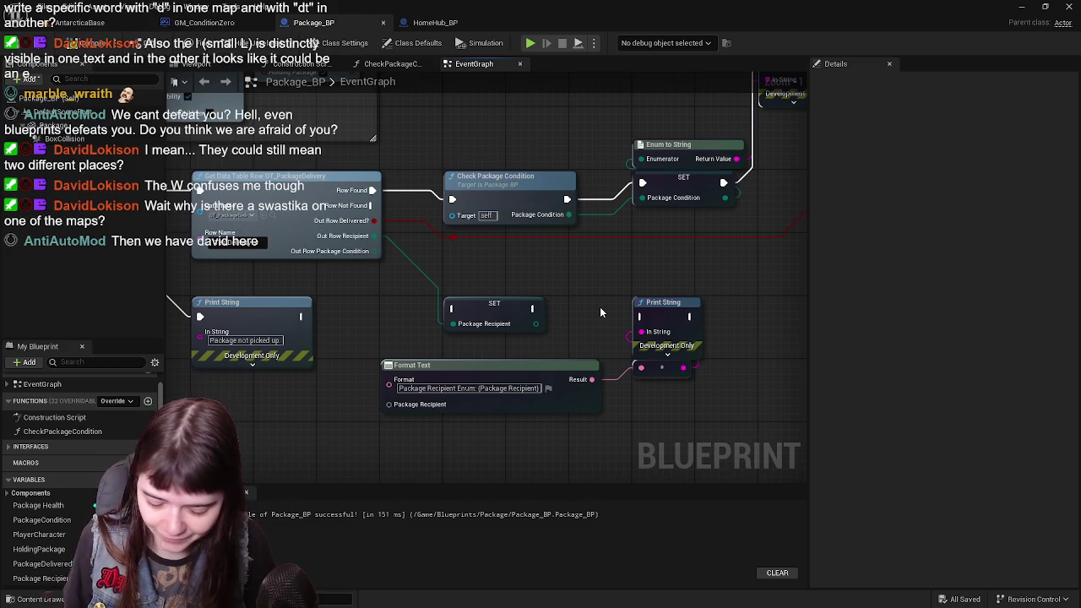
{"action": "left_click_drag", "start_coordinate": [619, 326], "coordinate": [628, 323]}
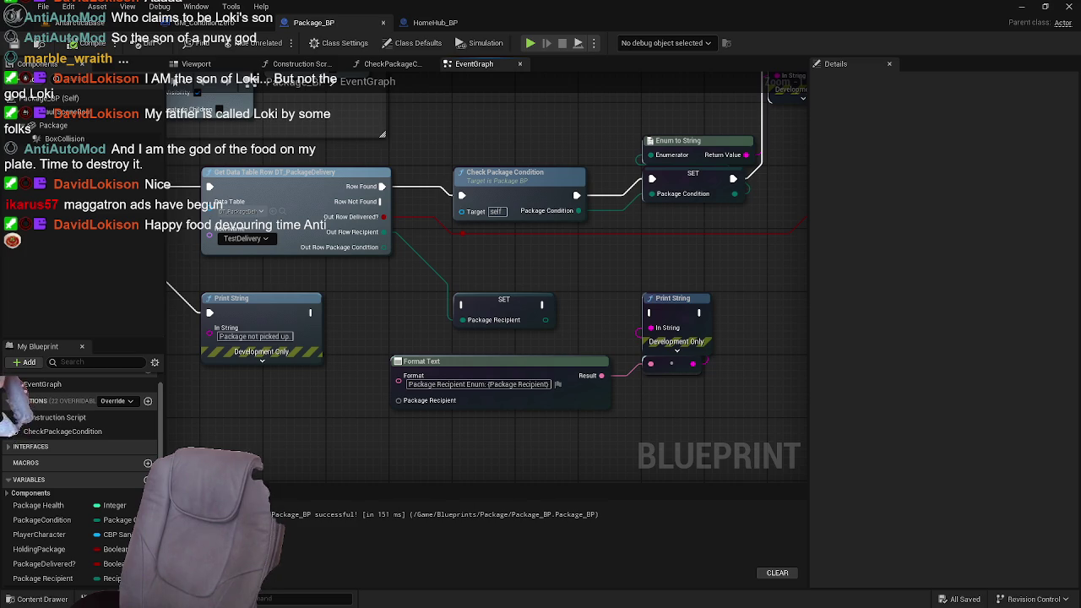
{"action": "left_click", "coordinate": [980, 339]}
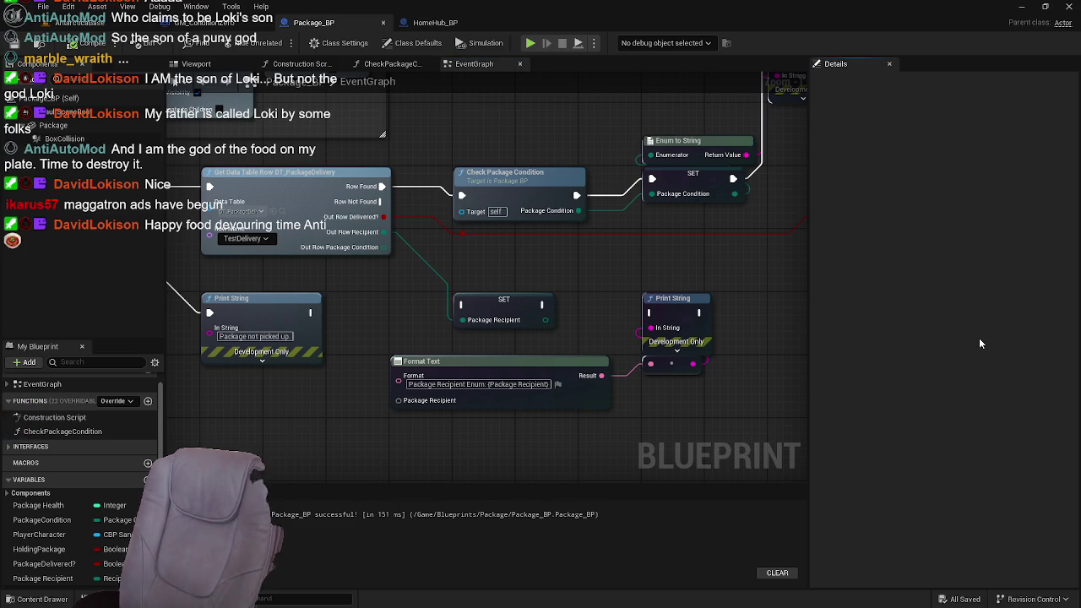